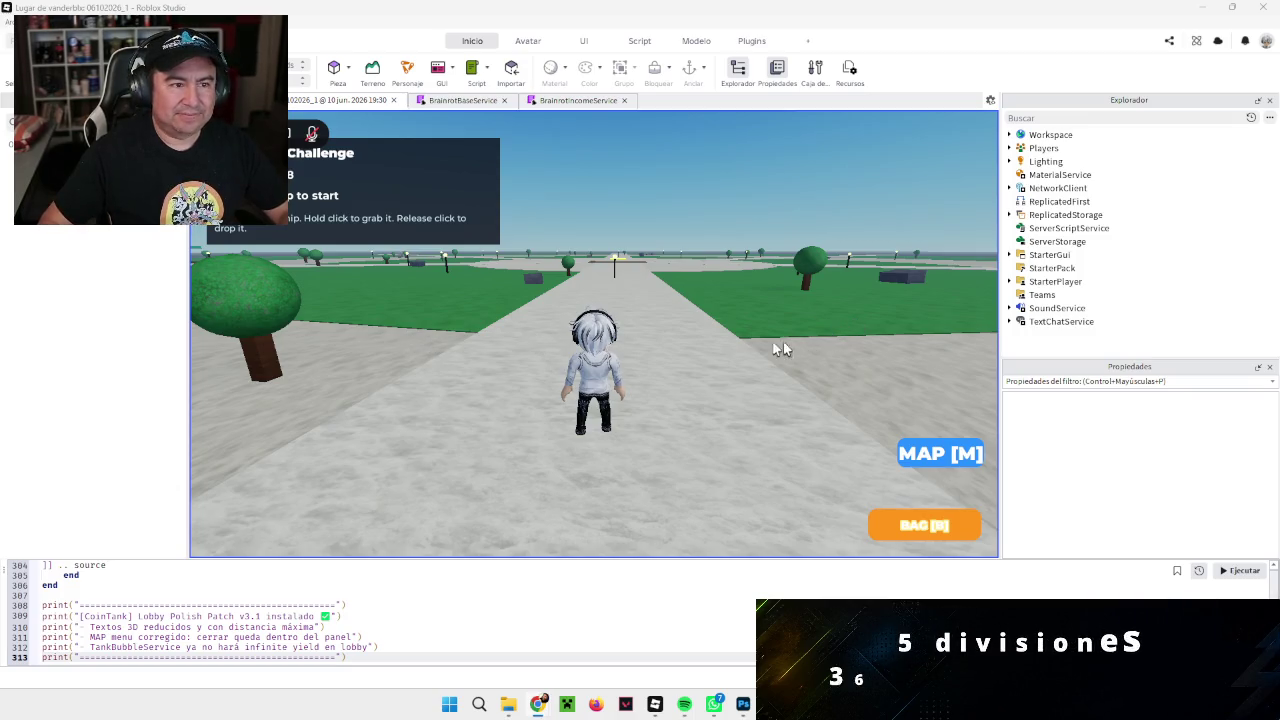
Step: Walk the avatar down the lobby path into the central plaza and onto the COIN TANK CHALLENGE tile
key("w")
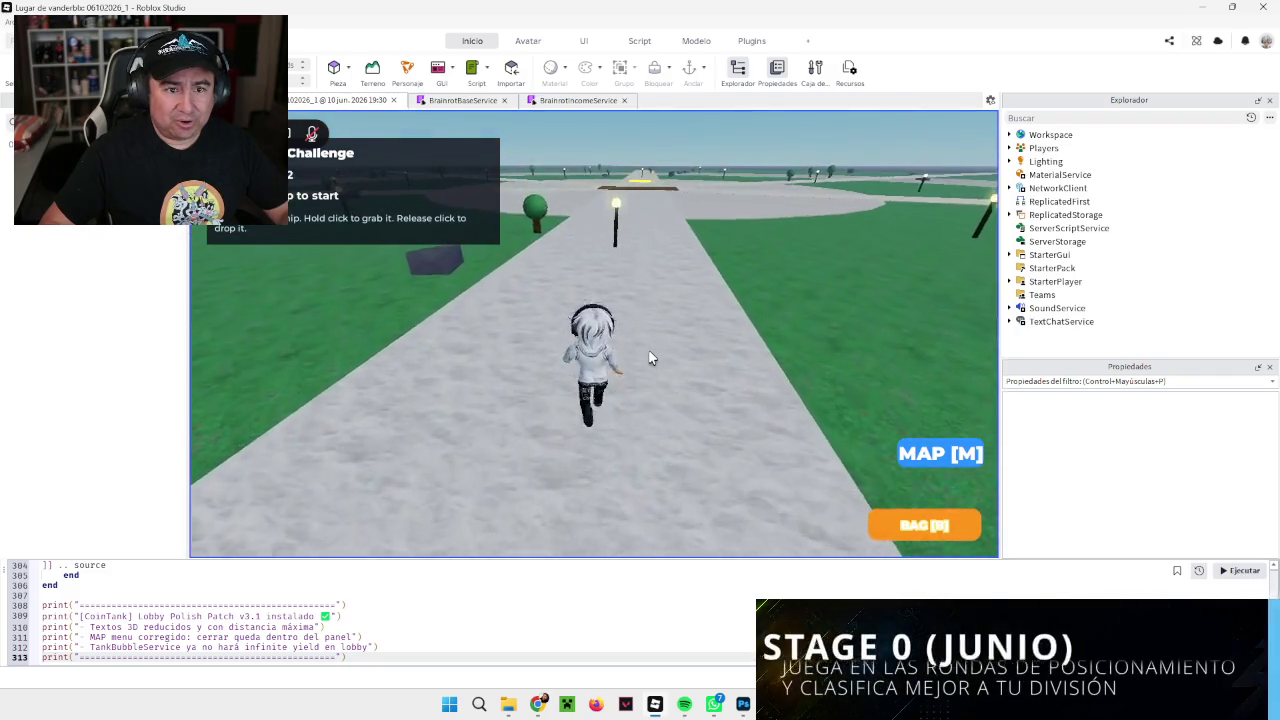
scroll(648, 357, "down", 5)
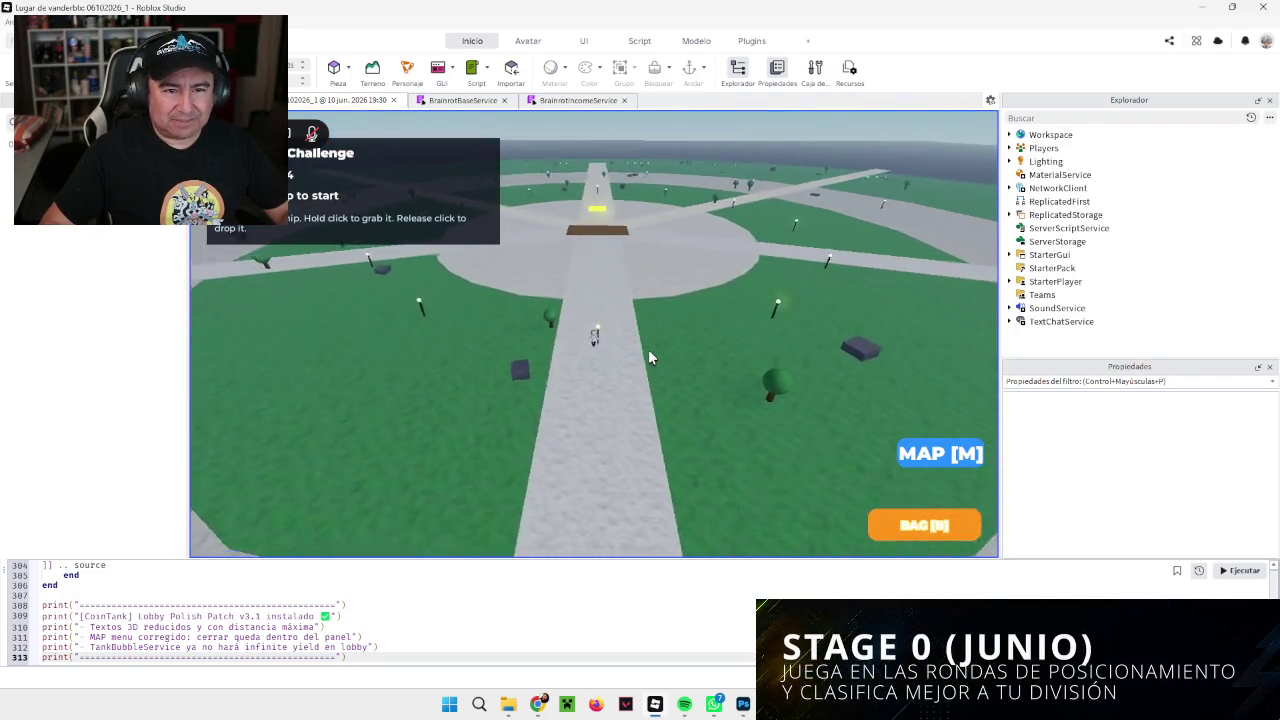
key("d")
key("w")
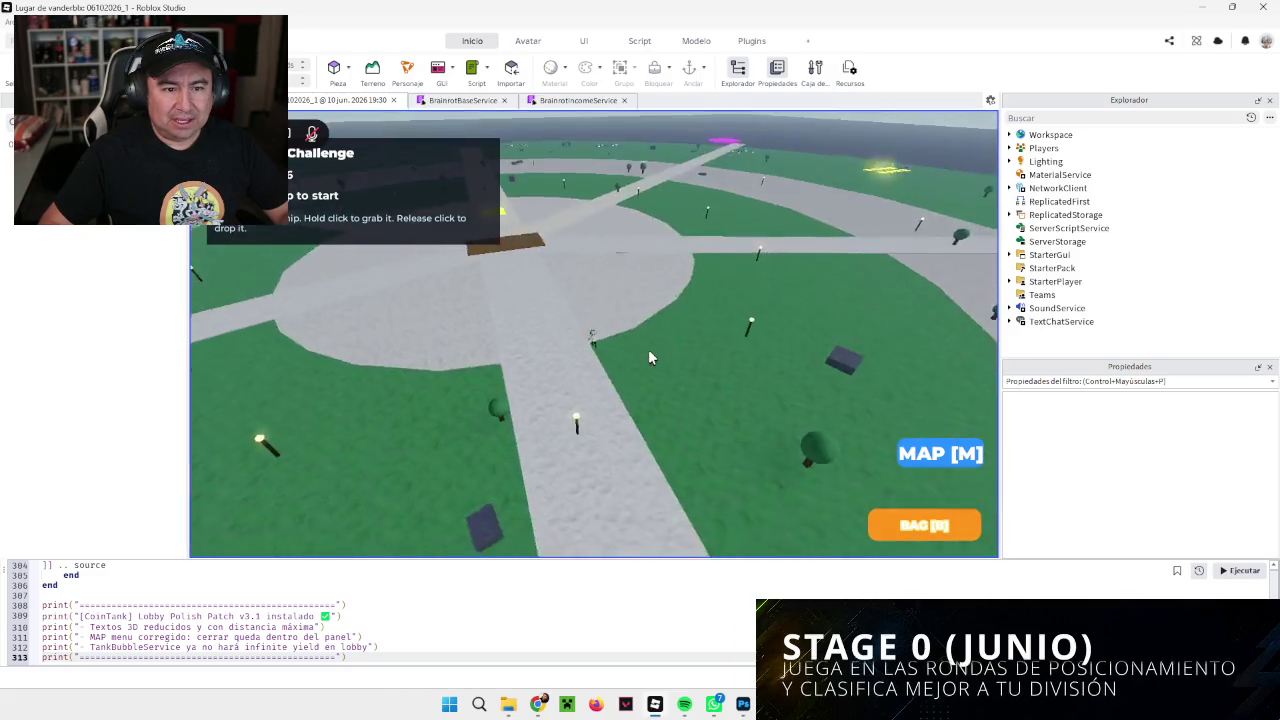
key("w")
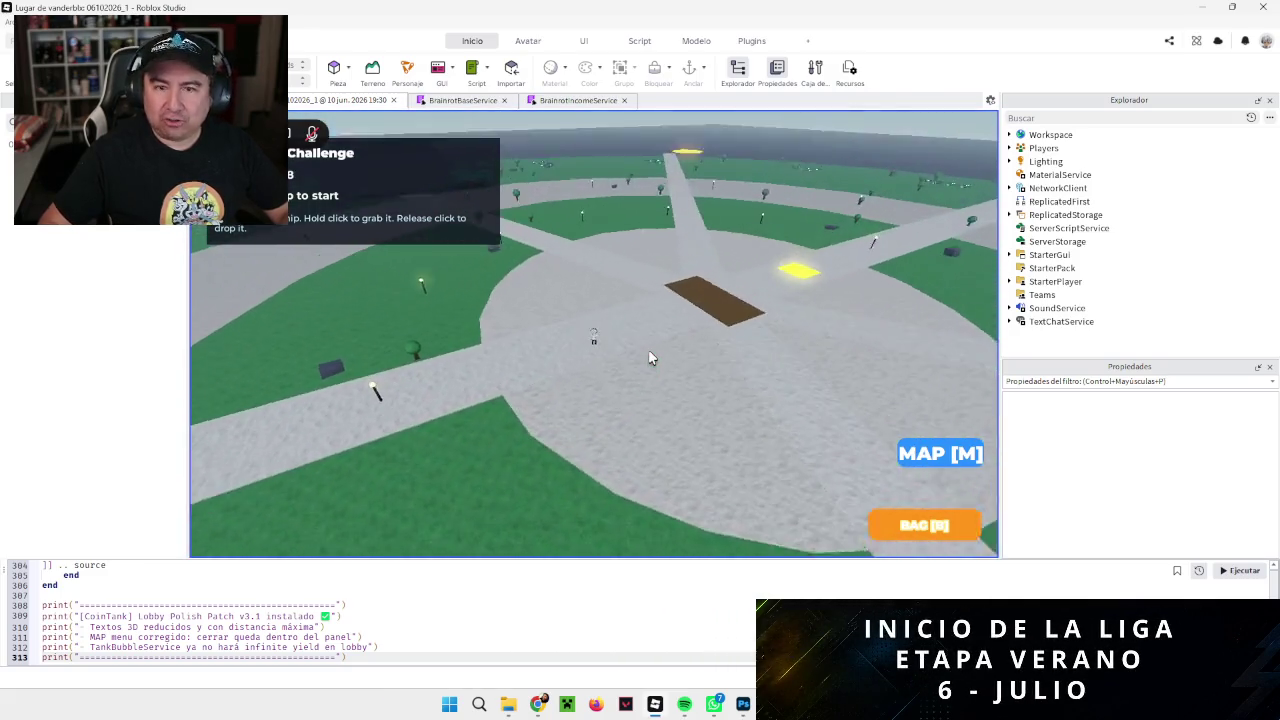
key("w")
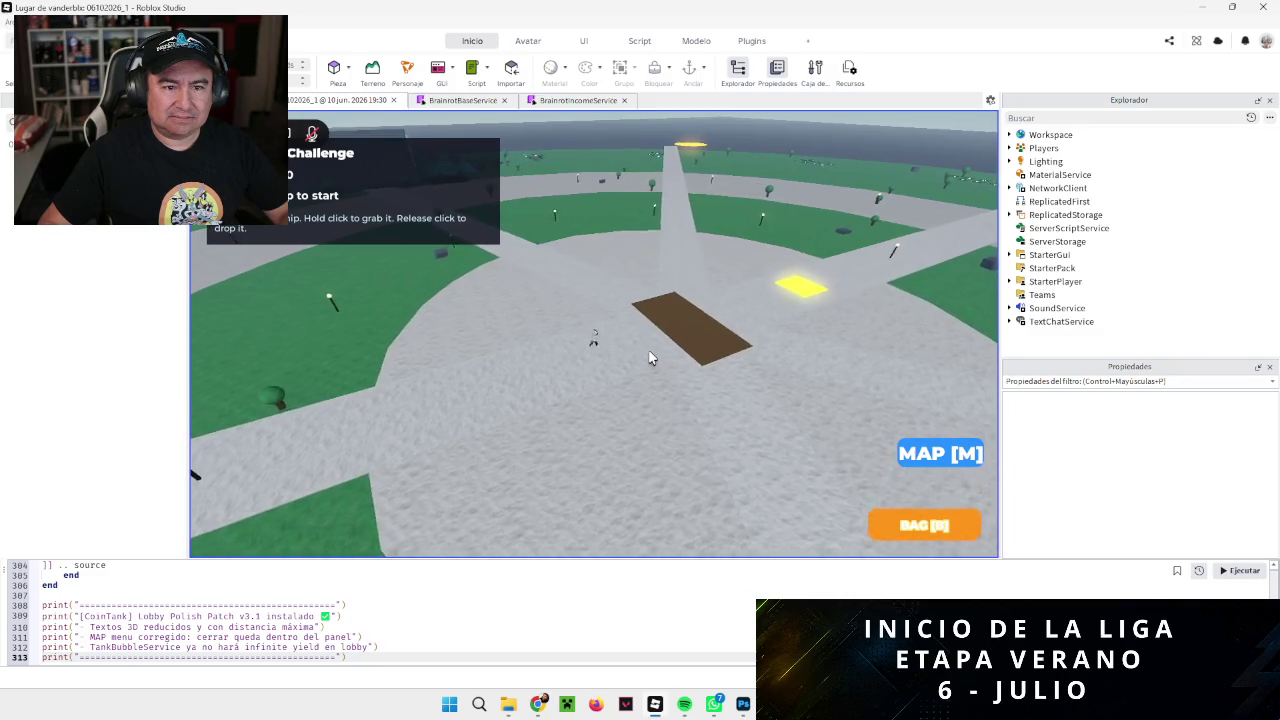
key("Right")
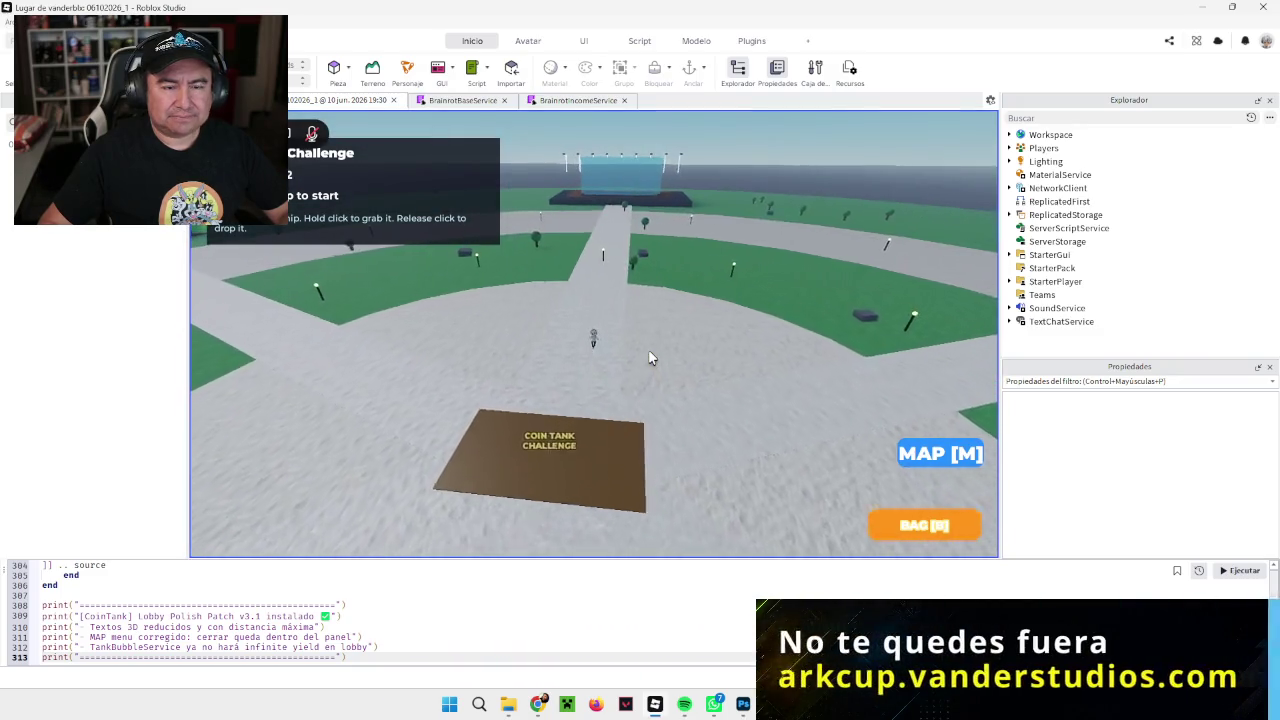
key("Left")
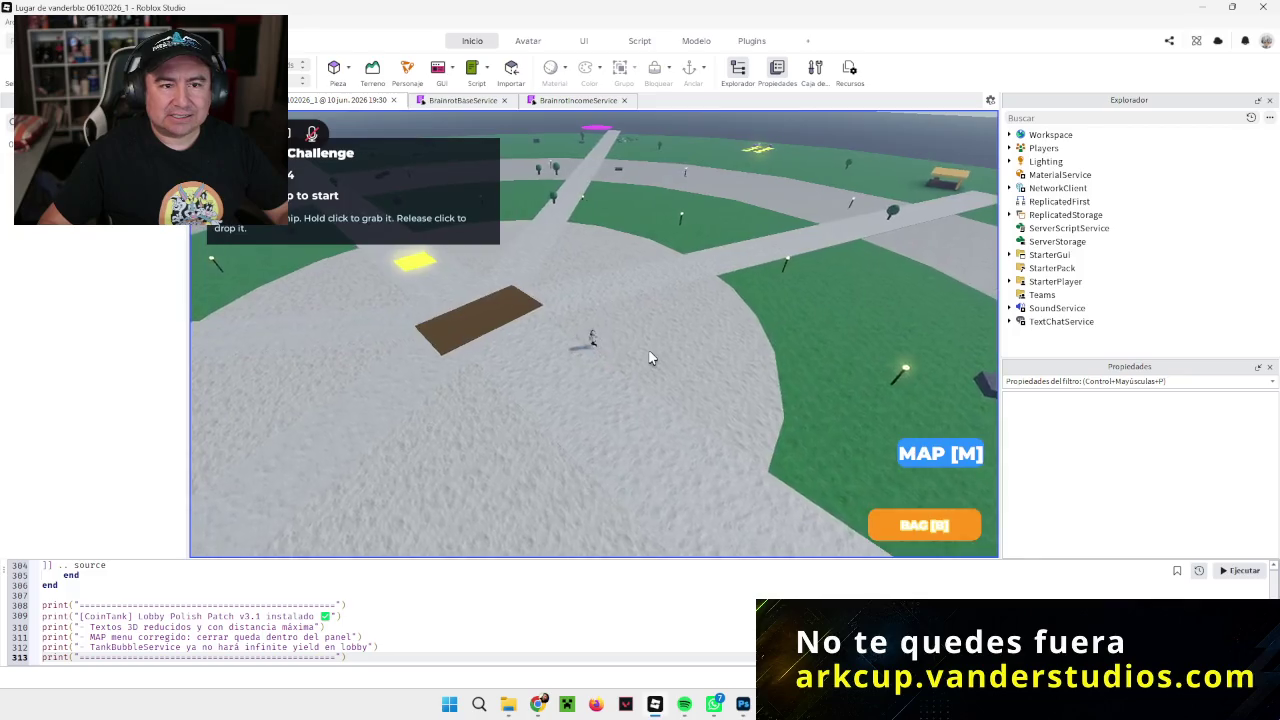
key("a")
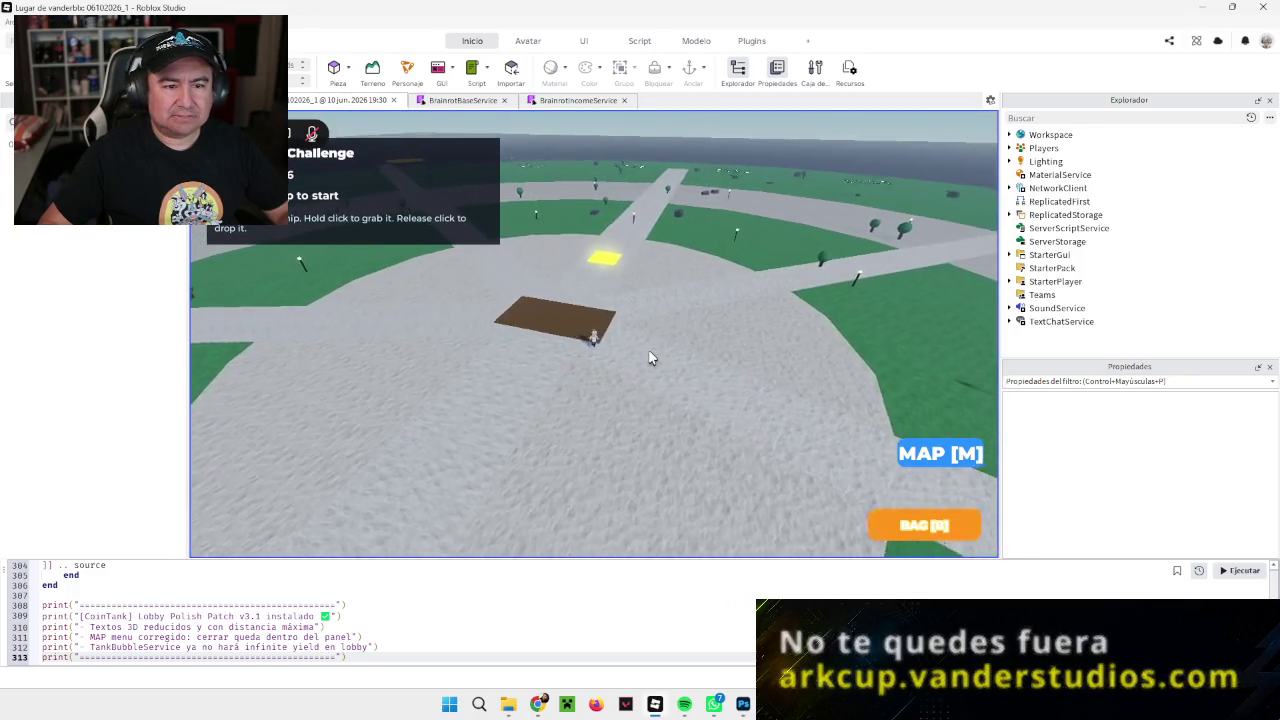
key("w")
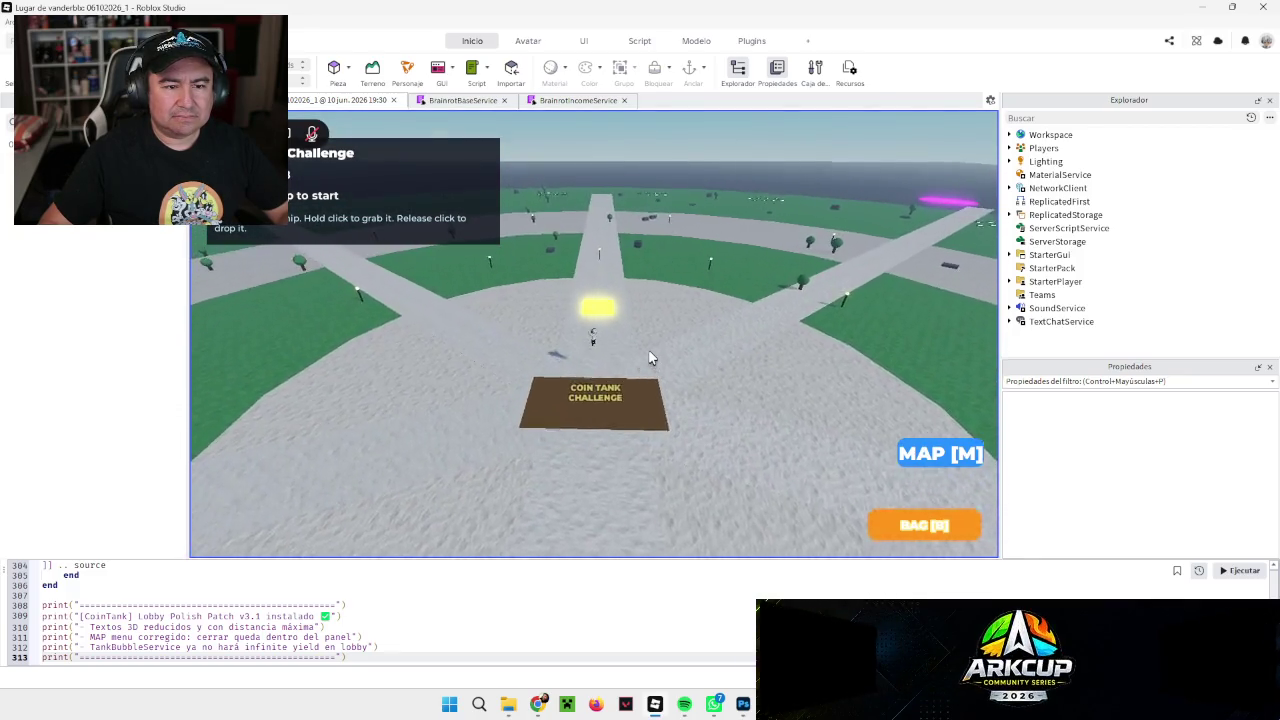
Step: Tilt, orbit and zoom the camera to look down on the Coin Tank tile
key("Page_Up")
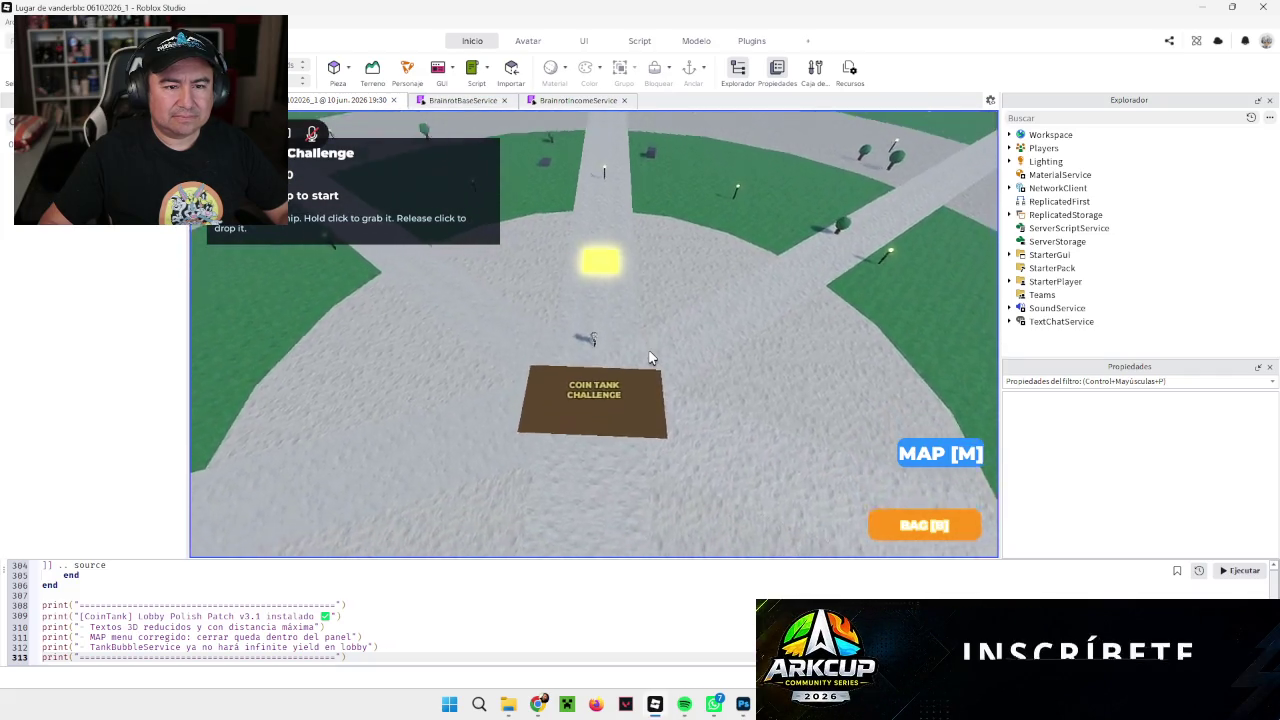
scroll(649, 357, "up", 2)
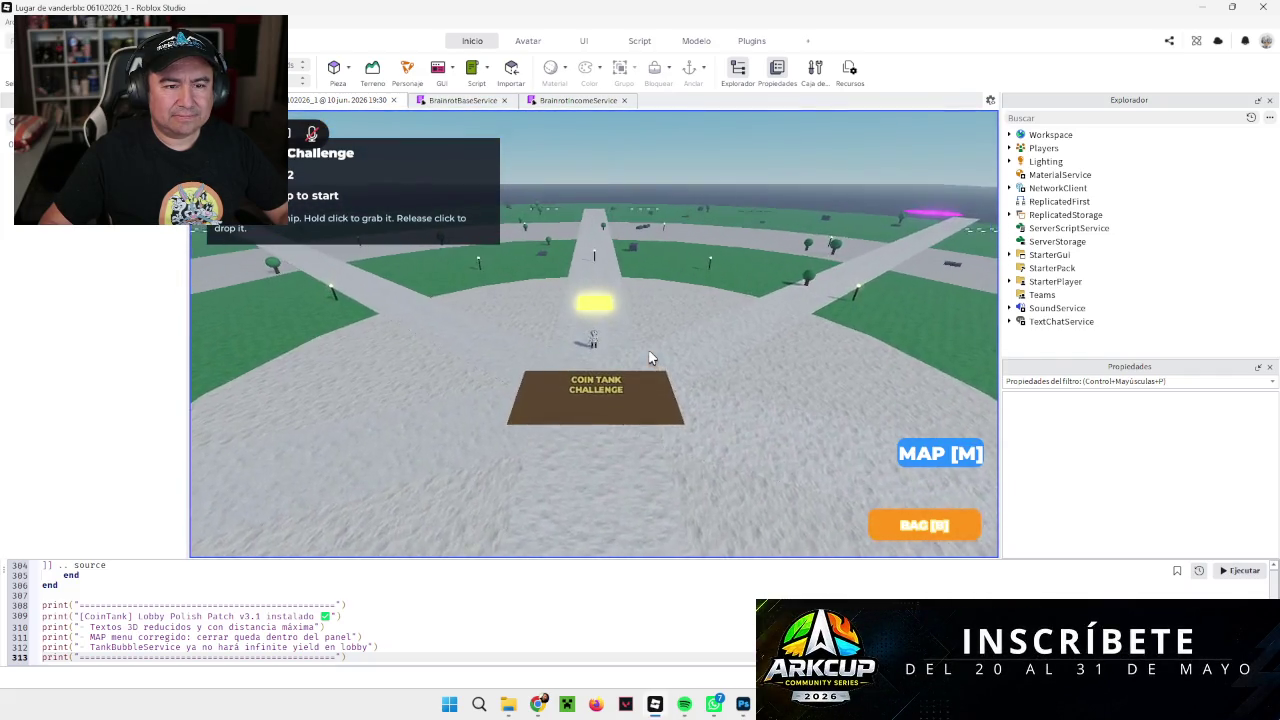
key("Page_Down")
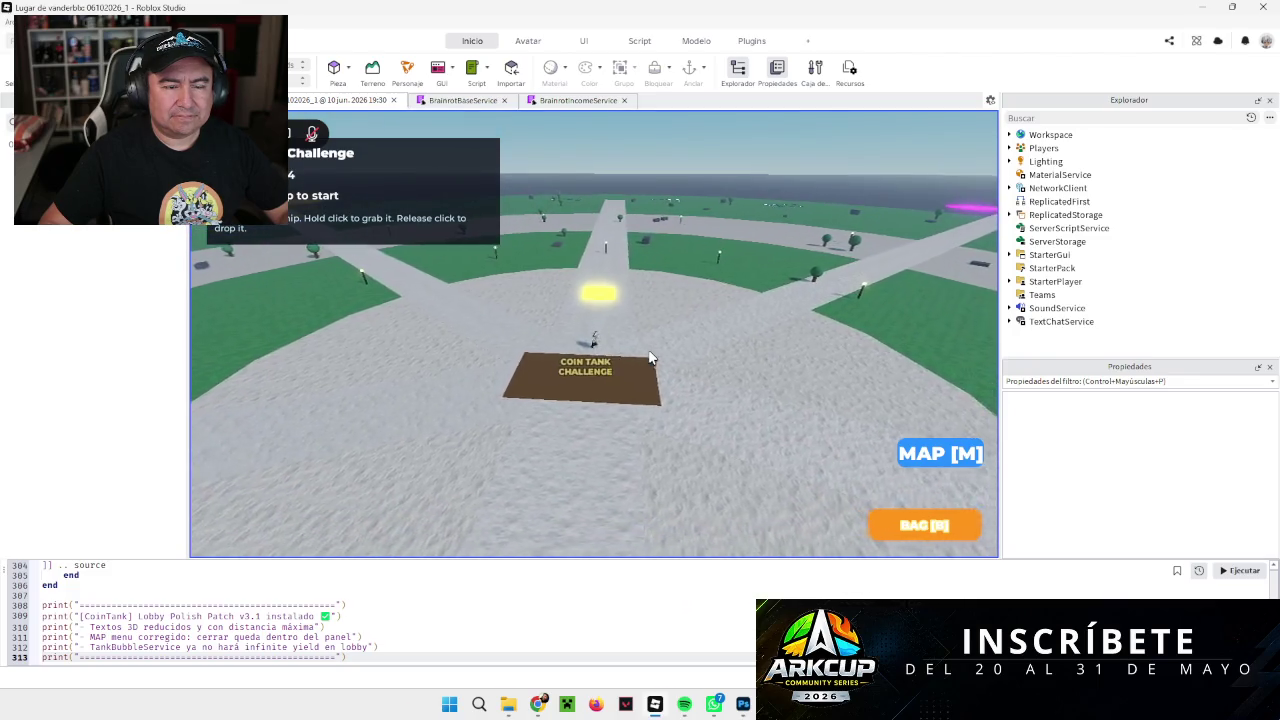
key("comma")
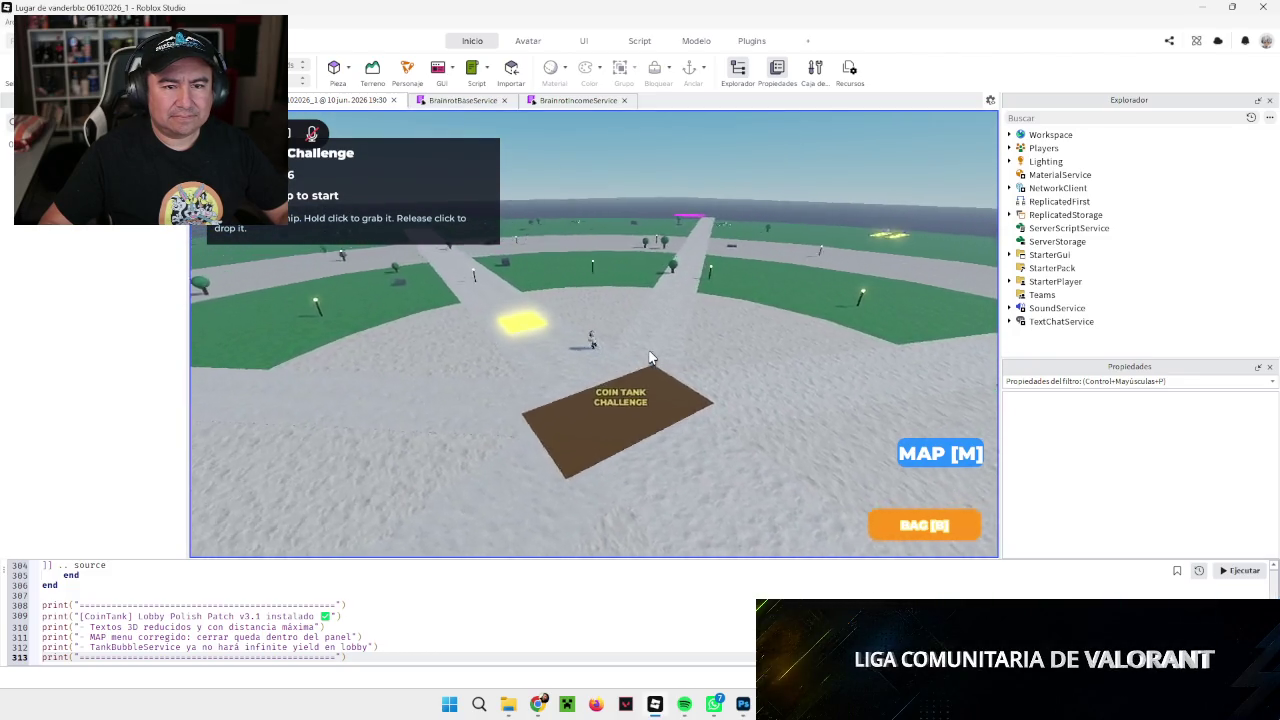
key("period")
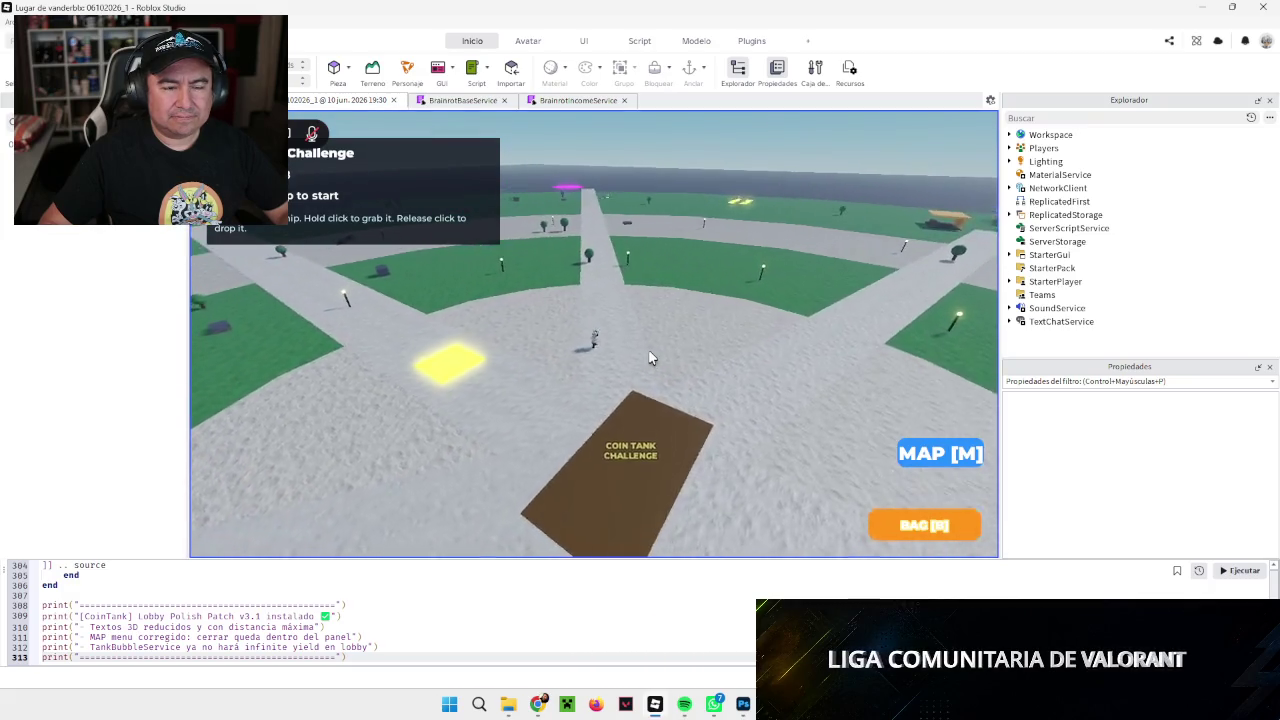
key("period")
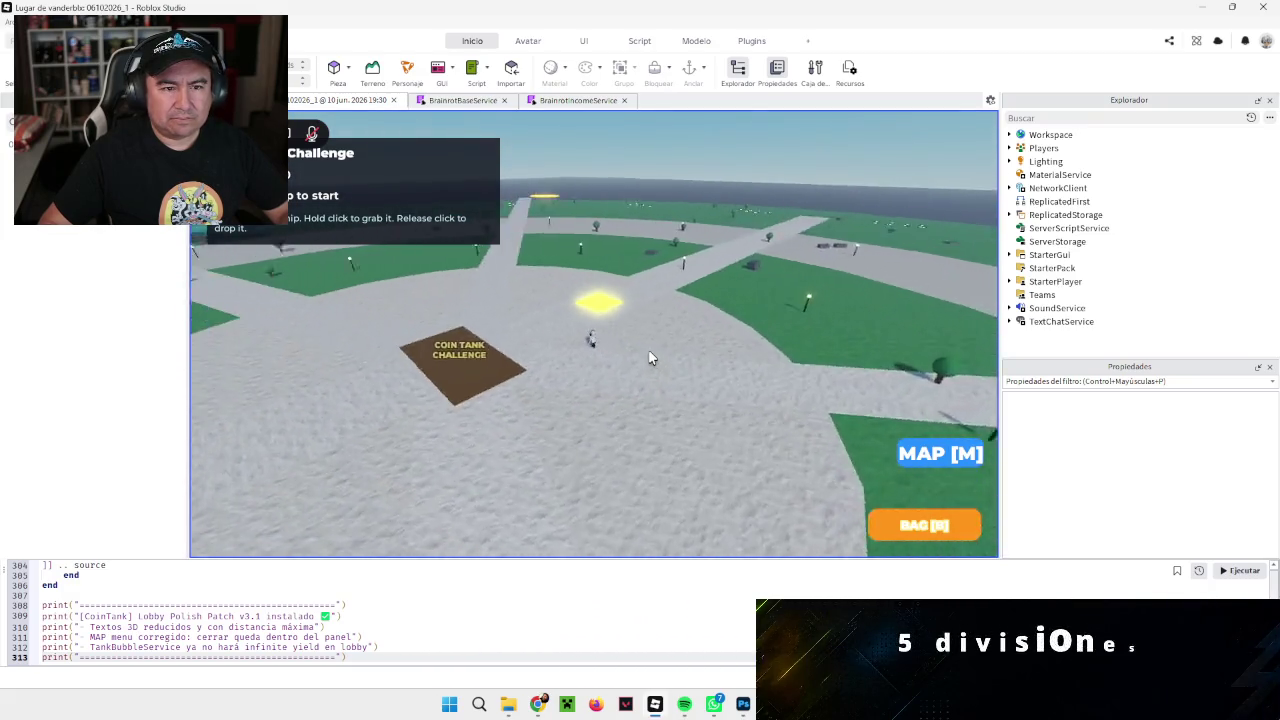
key("comma")
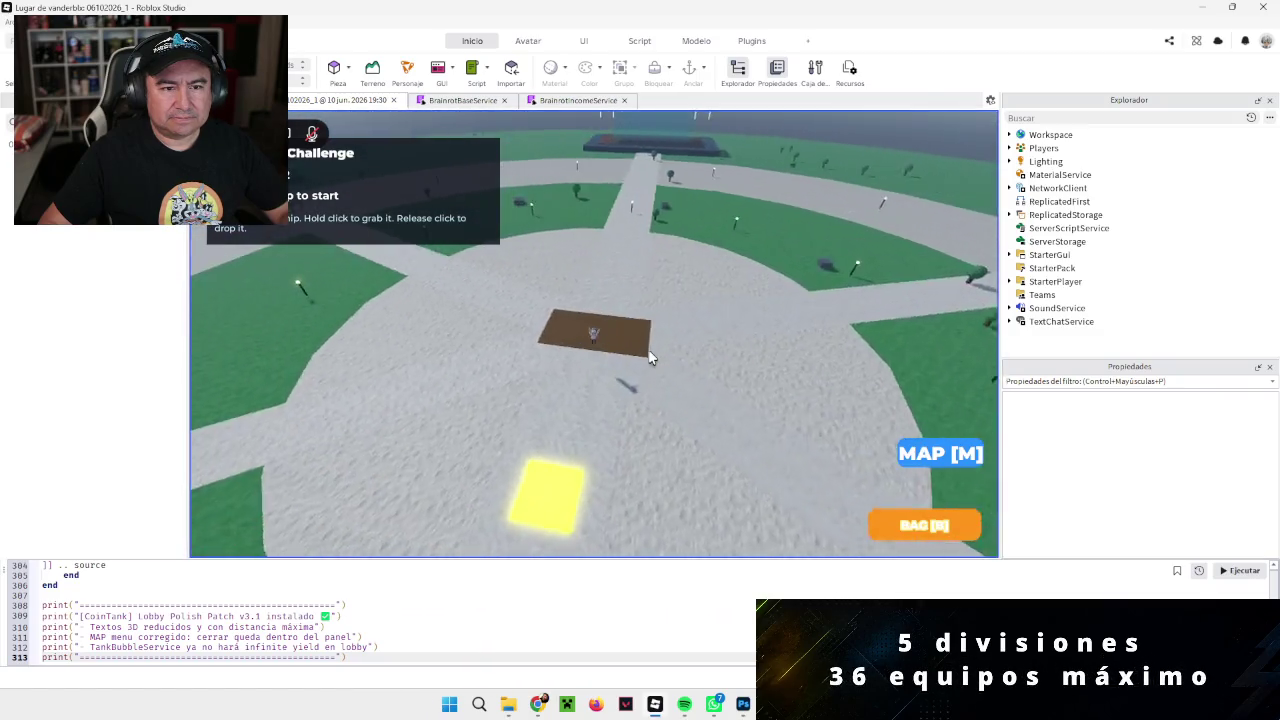
key("Page_Down")
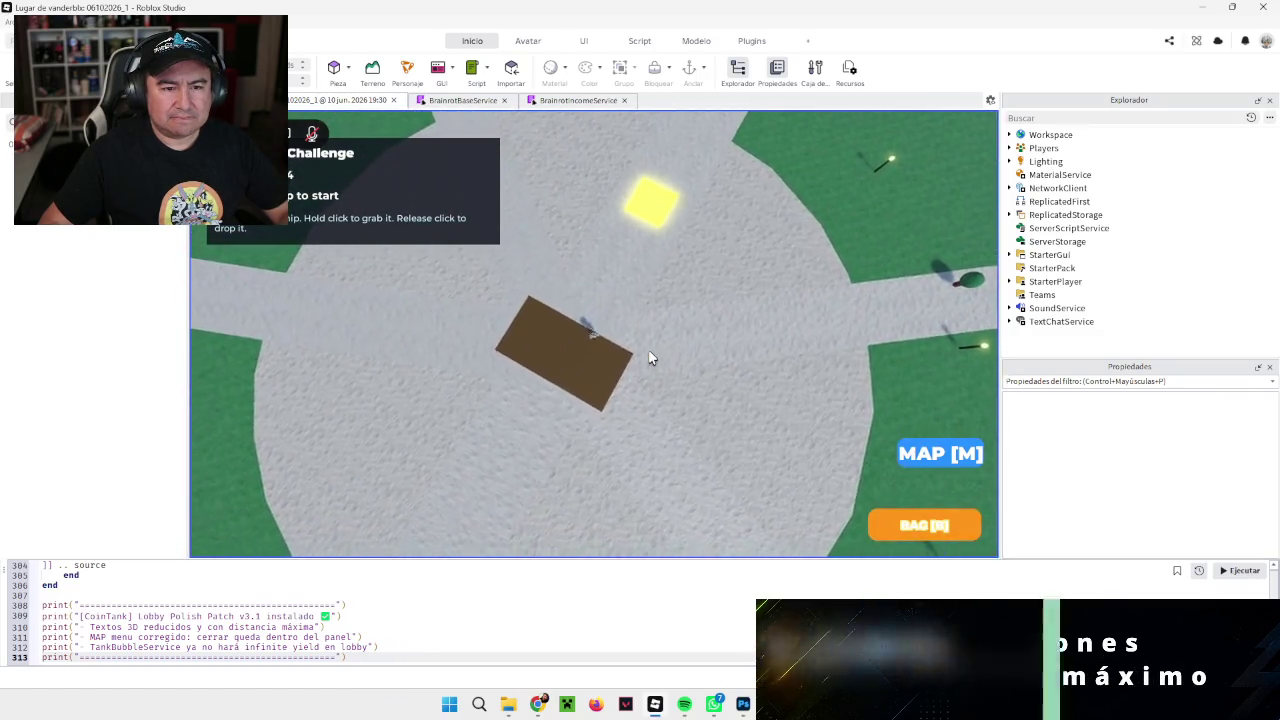
scroll(648, 357, "up", 3)
key("Page_Up")
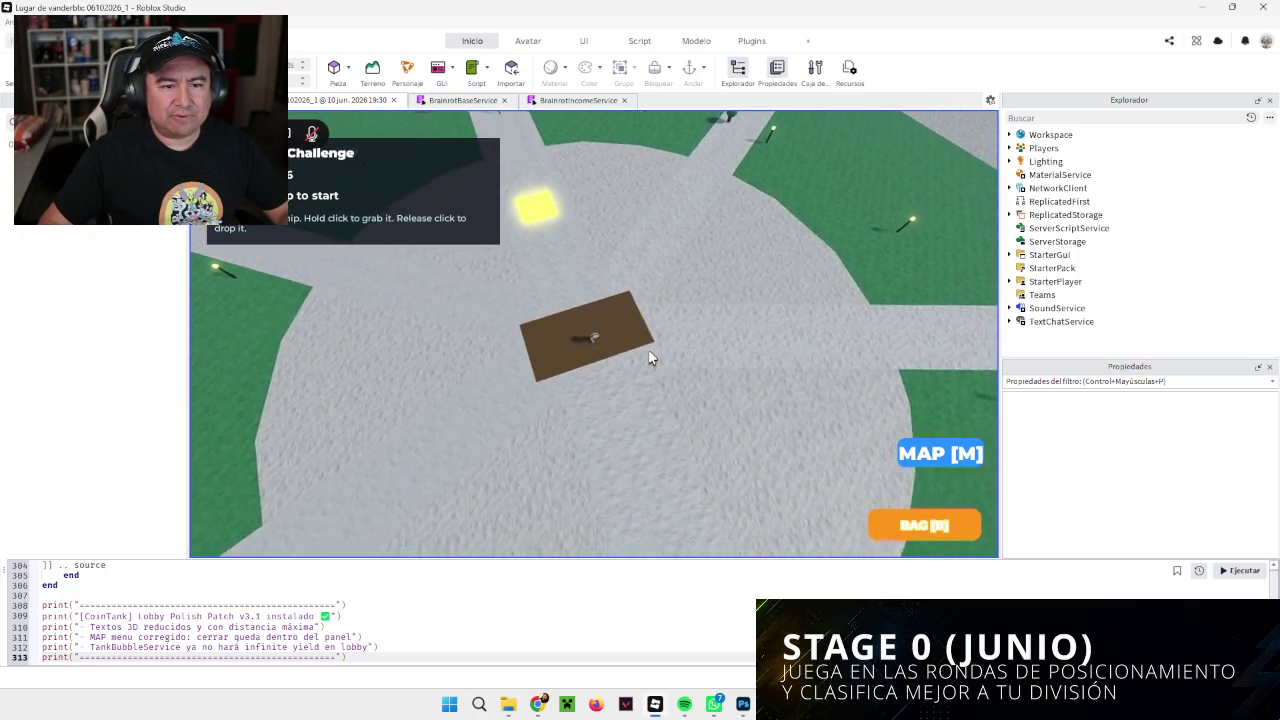
scroll(648, 357, "up", 3)
key("Page_Up")
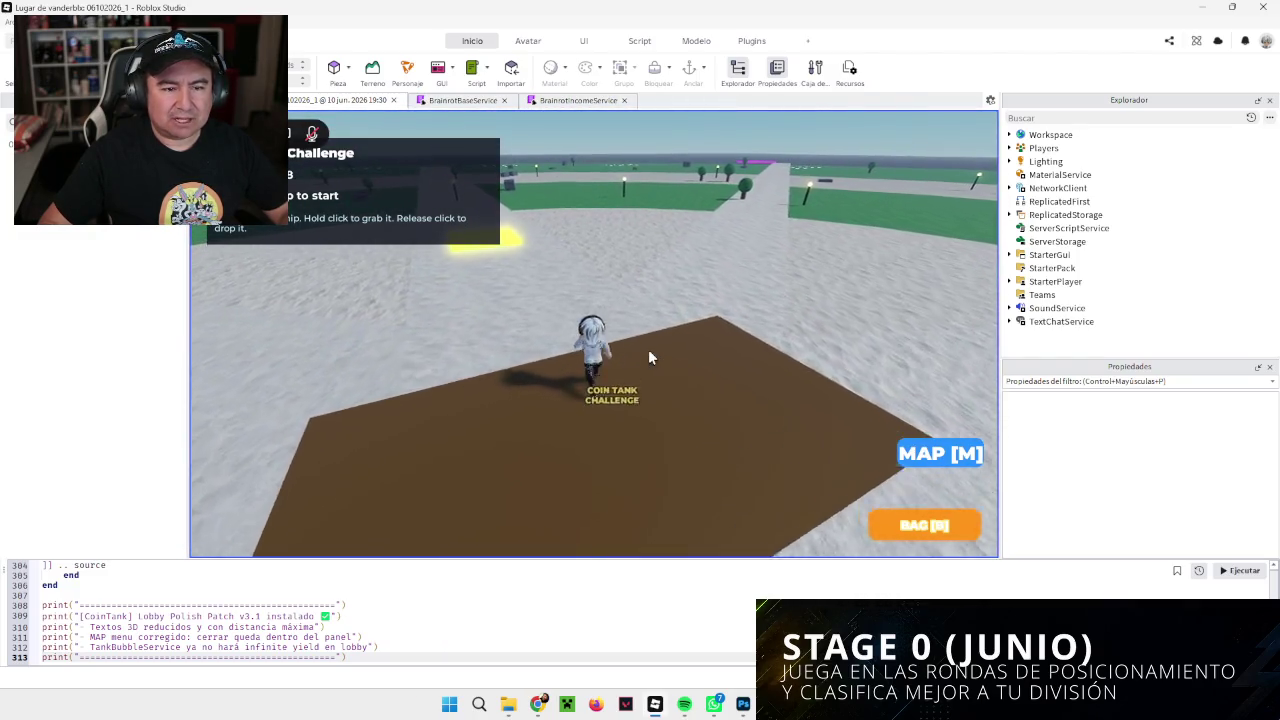
Step: Walk the character back and forth across and off the Coin Tank tile
key("w")
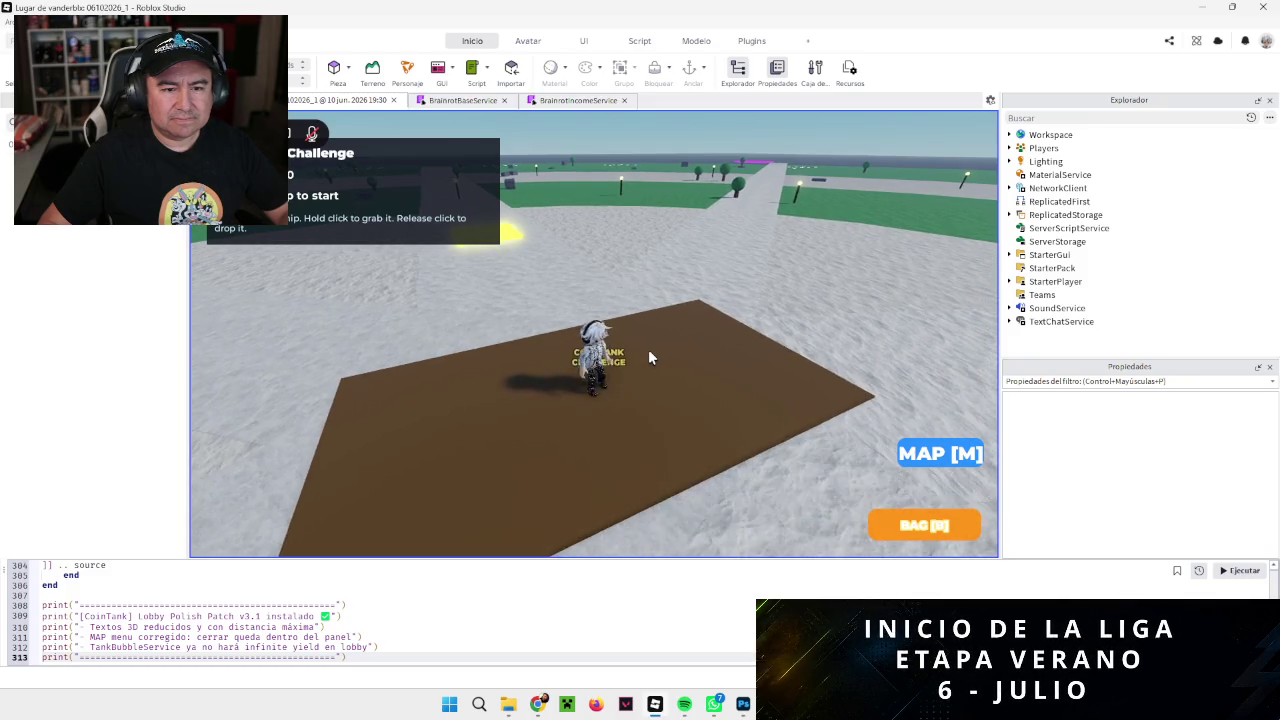
key("Page_Up")
key("s")
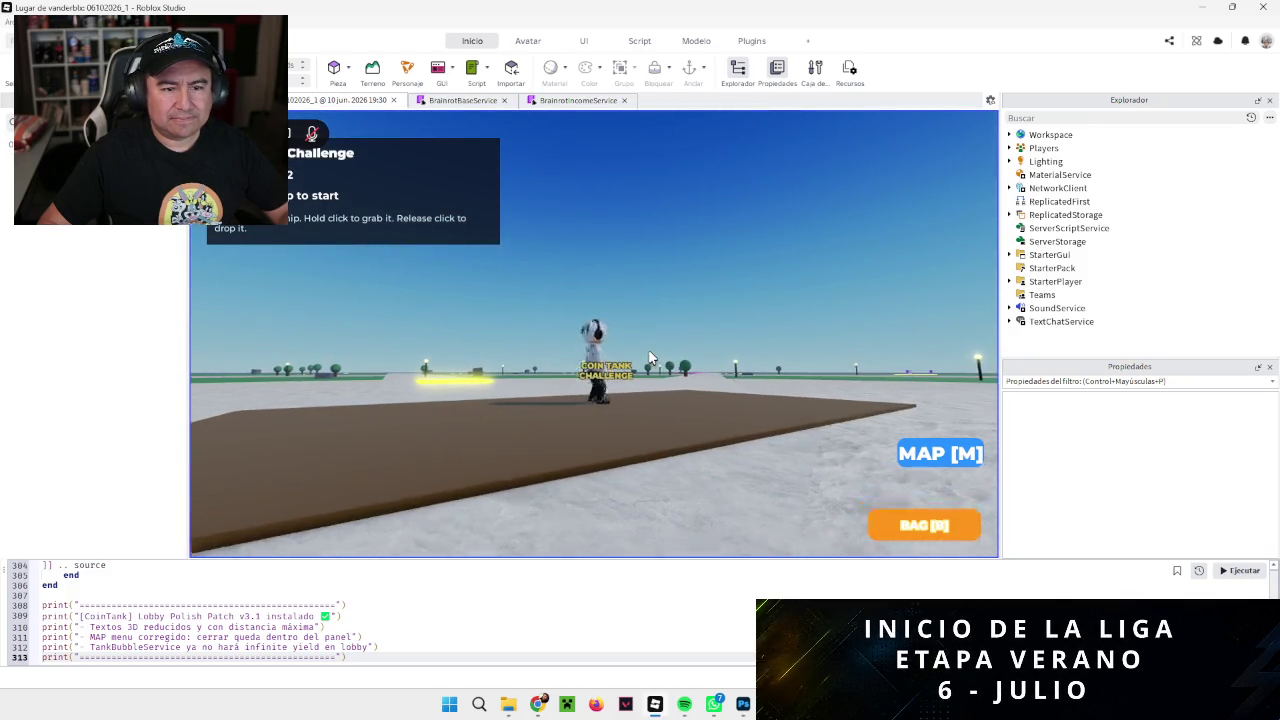
key("Page_Down")
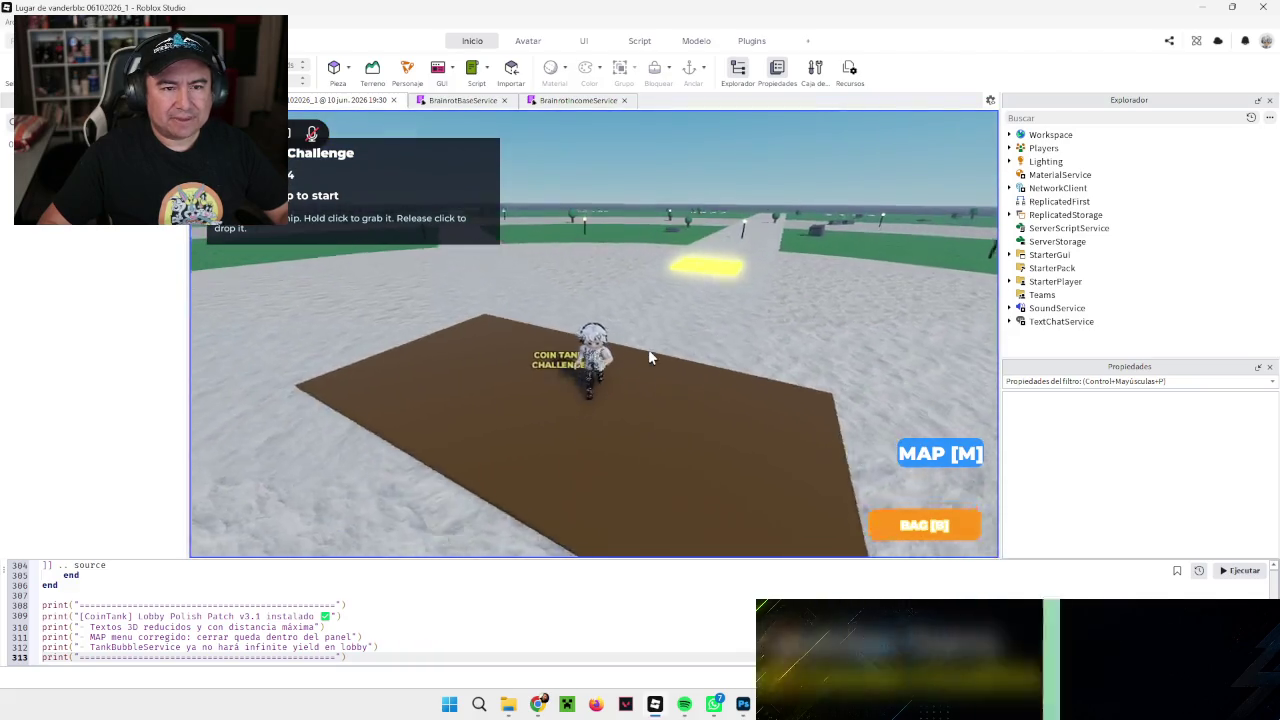
key("Page_Up")
key("w")
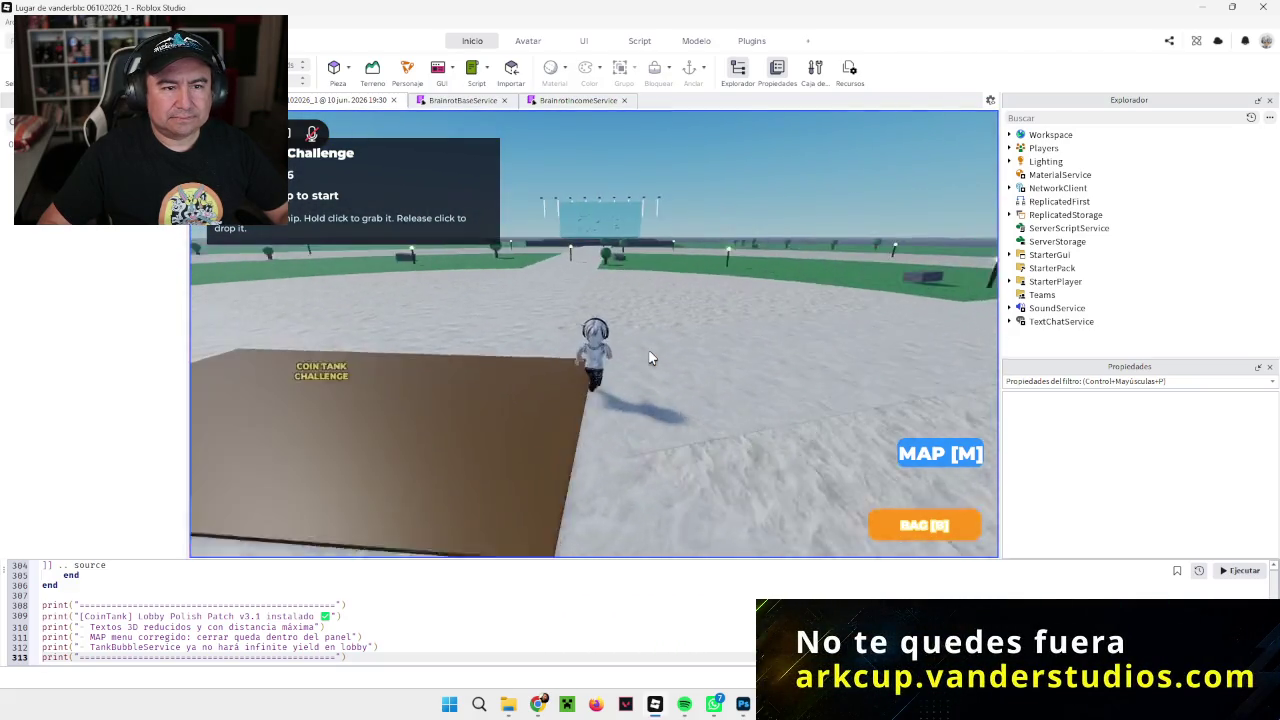
key("Left")
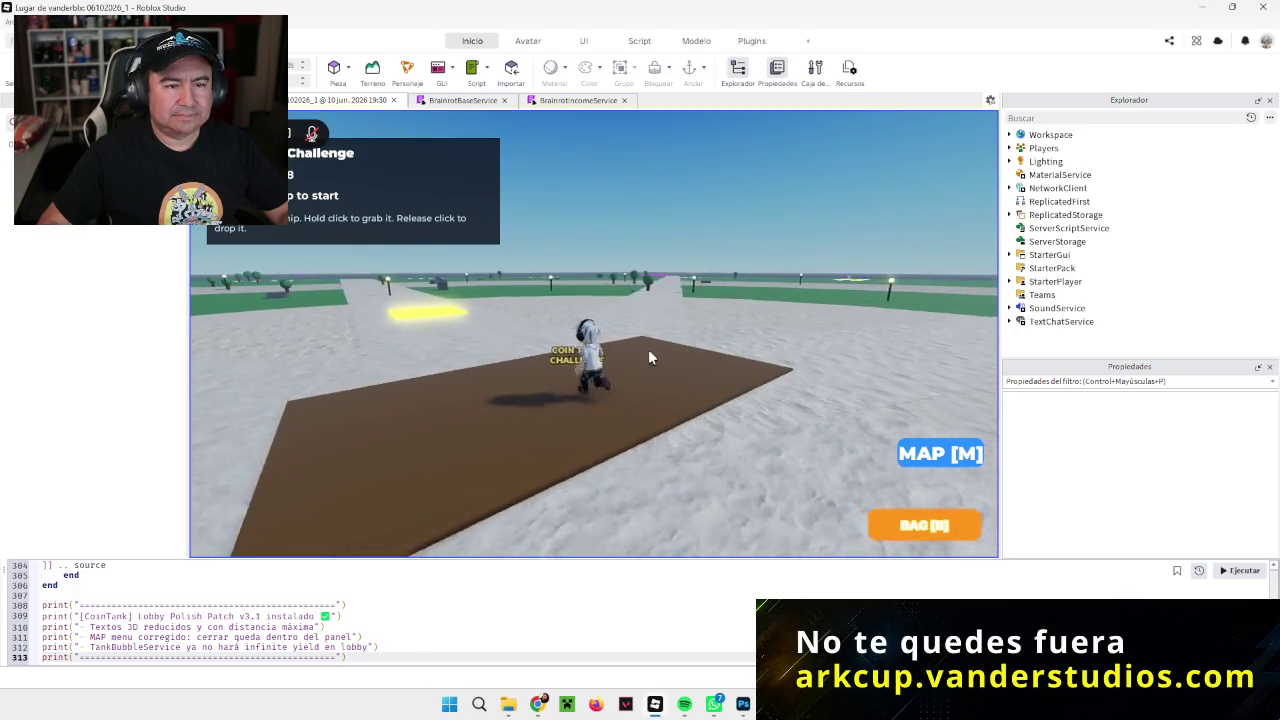
key("w")
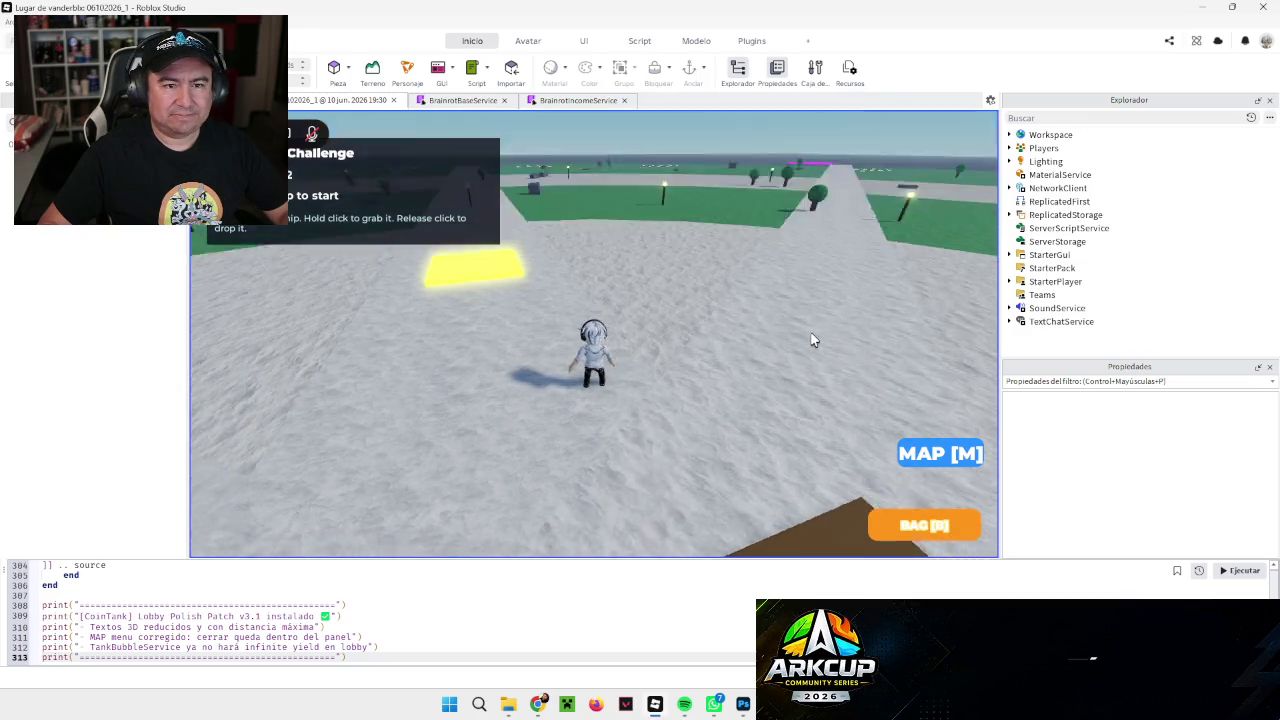
Step: Stop the play test with Shift+F5 to return to Edit mode
key("Page_Down")
scroll(811, 340, "down", 3)
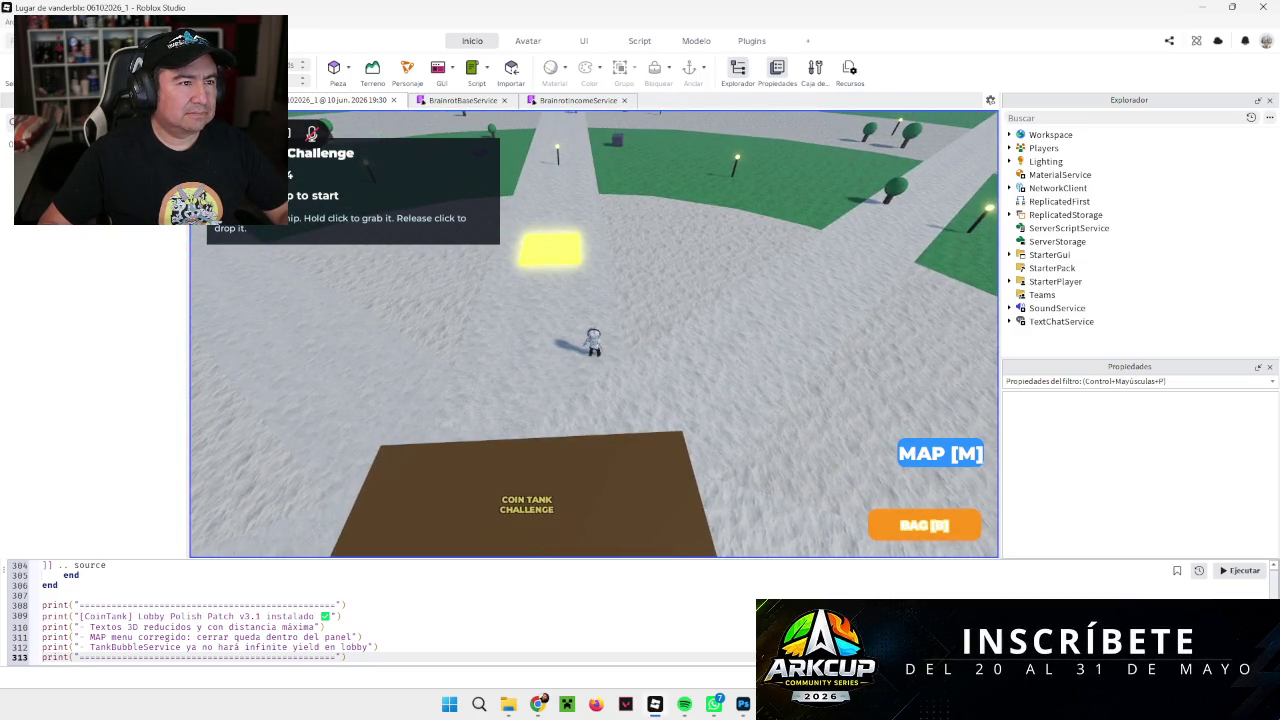
key("shift+F5")
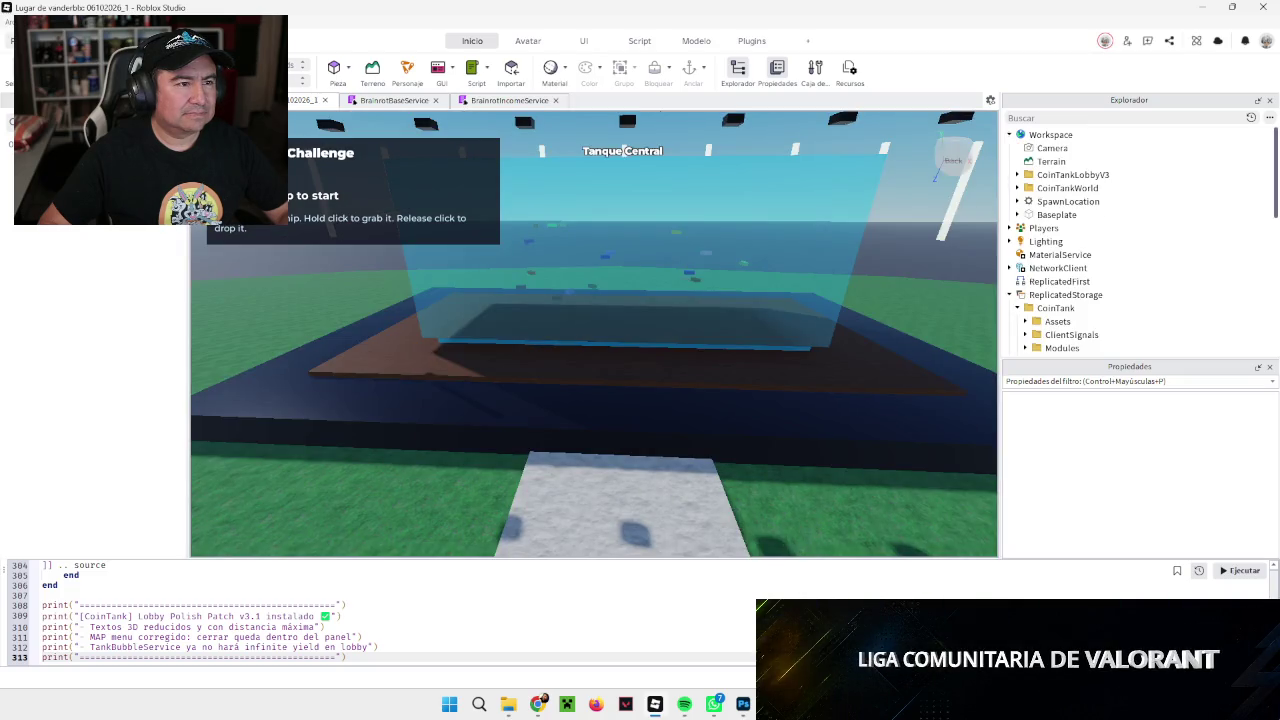
scroll(711, 377, "up", 5)
Step: Pan over the lobby map, dismiss the WhatsApp notification, and select all of the old patch script
scroll(697, 377, "down", 10)
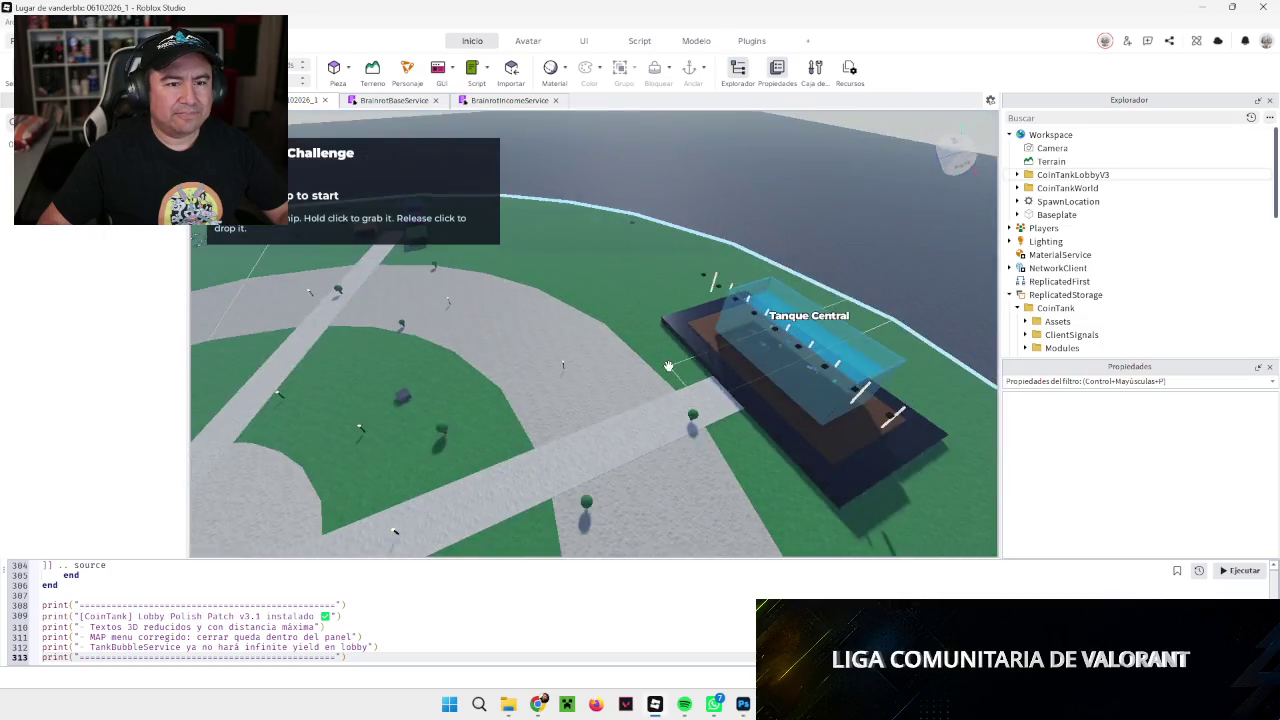
scroll(619, 371, "up", 4)
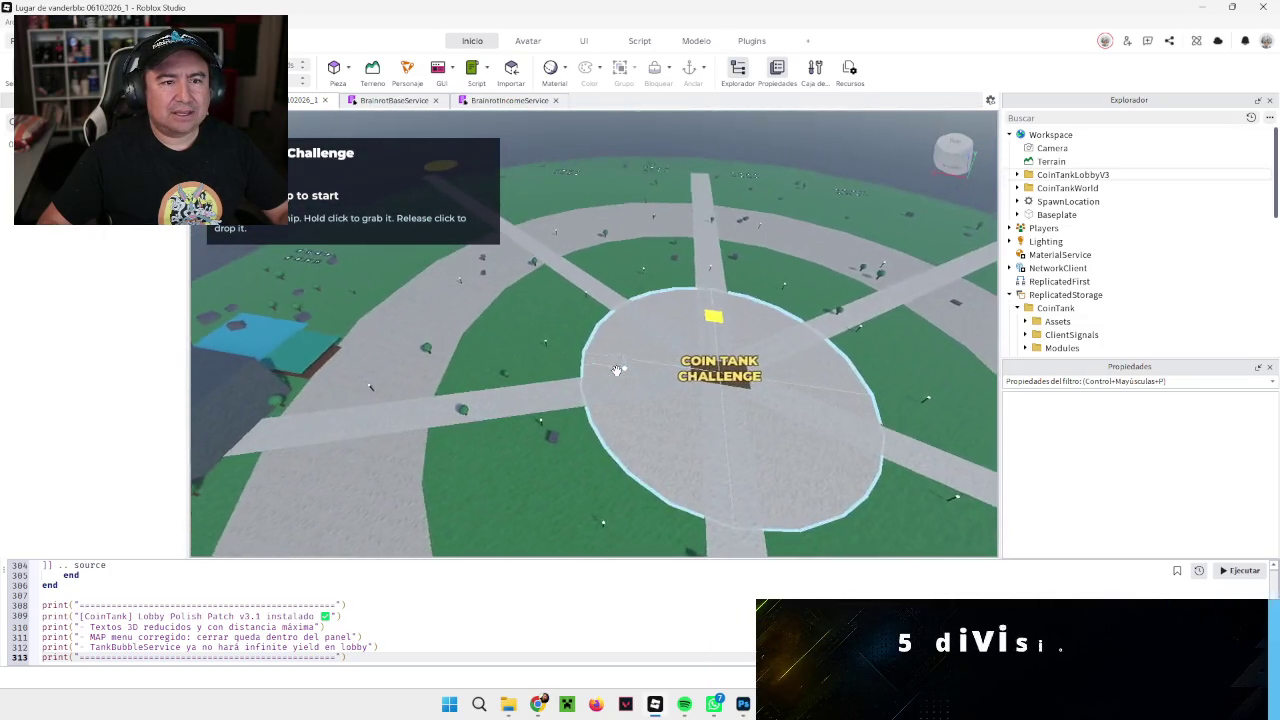
key("a")
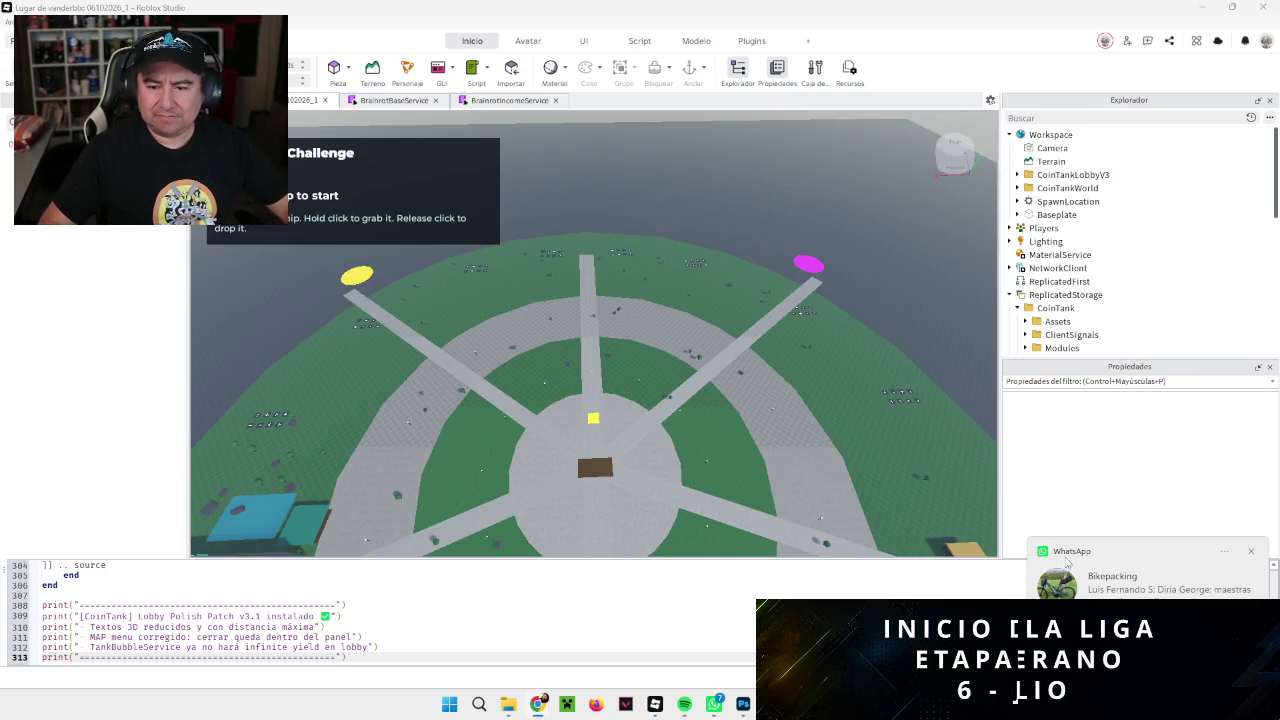
left_click(1252, 553)
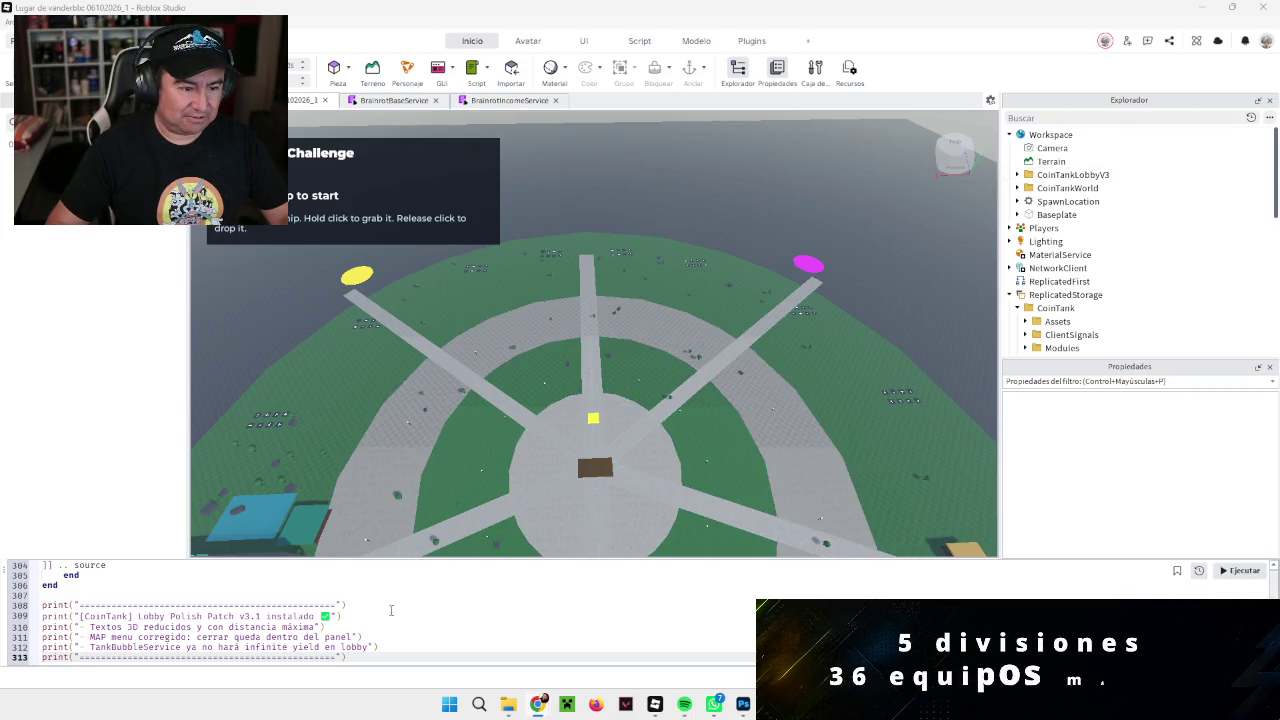
key("ctrl+a")
scroll(398, 612, "up", 20)
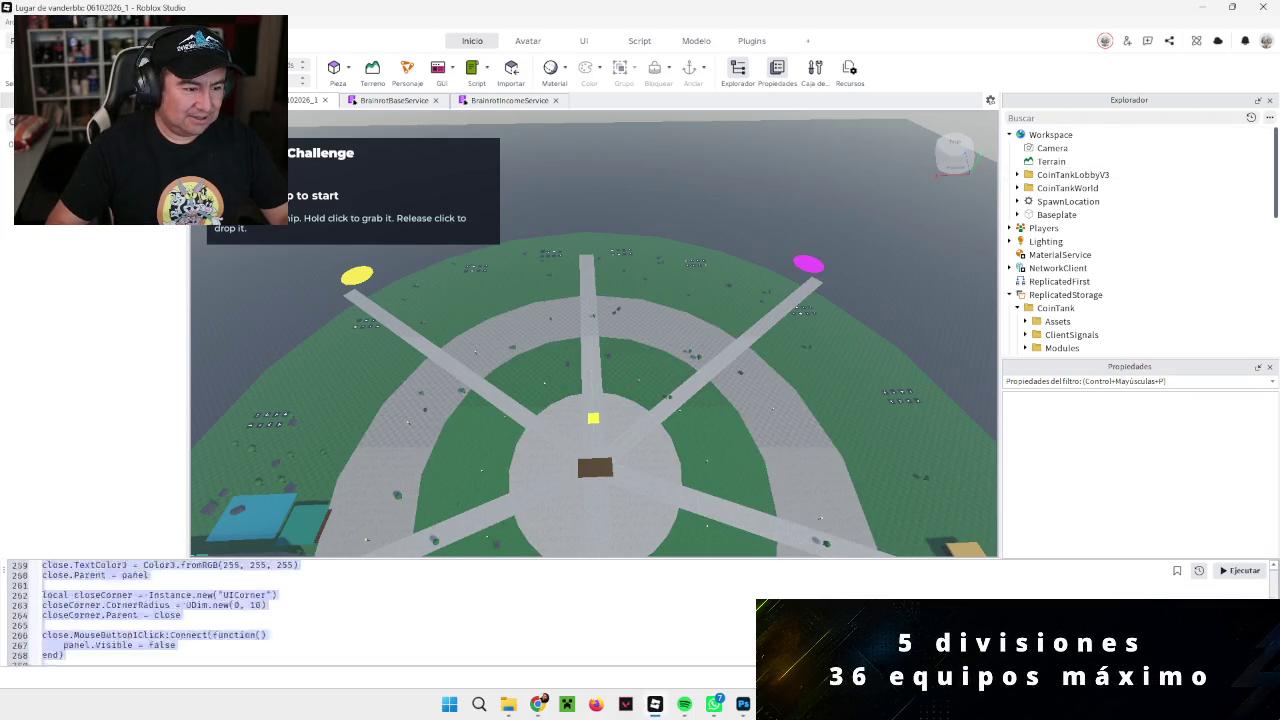
Step: Paste the Play Tank Dimension + Portal v1.0 script and run it with Ejecutar
key("ctrl+v")
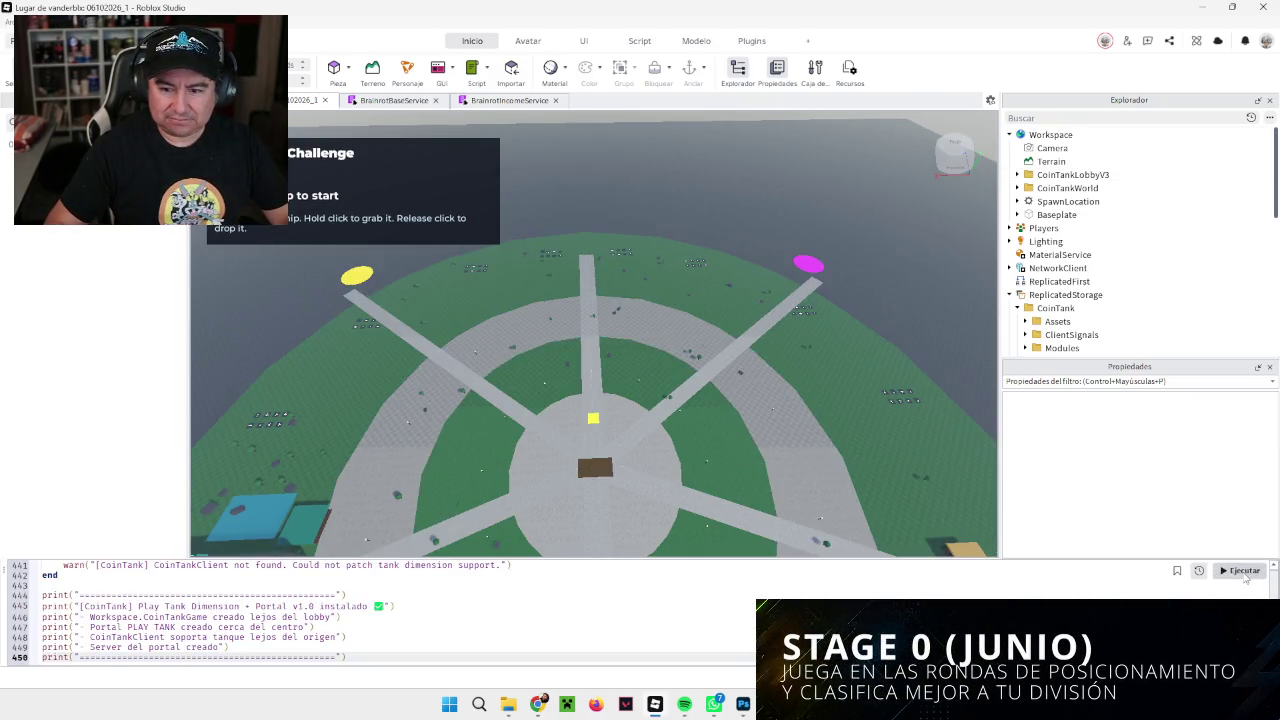
left_click(1243, 572)
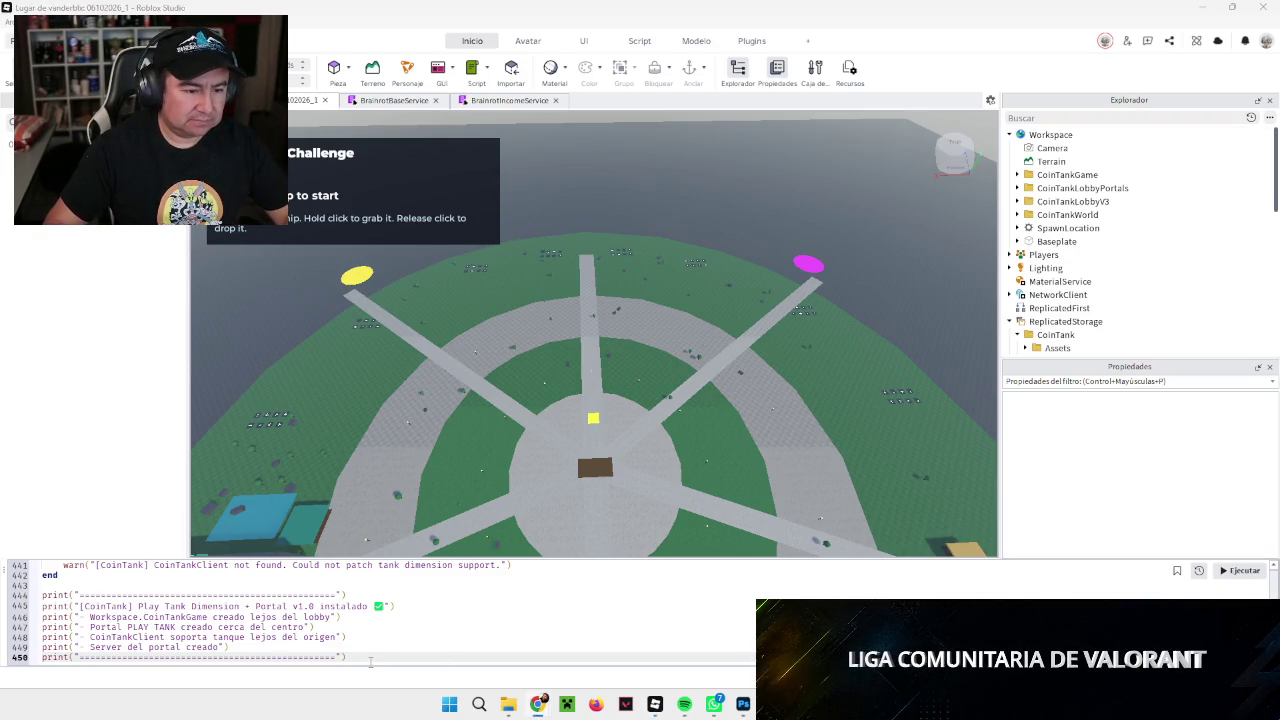
Step: Replace the script with CoinTankModeClient v1.5 and run it, confirming the Dangerous Command warning
key("ctrl+a")
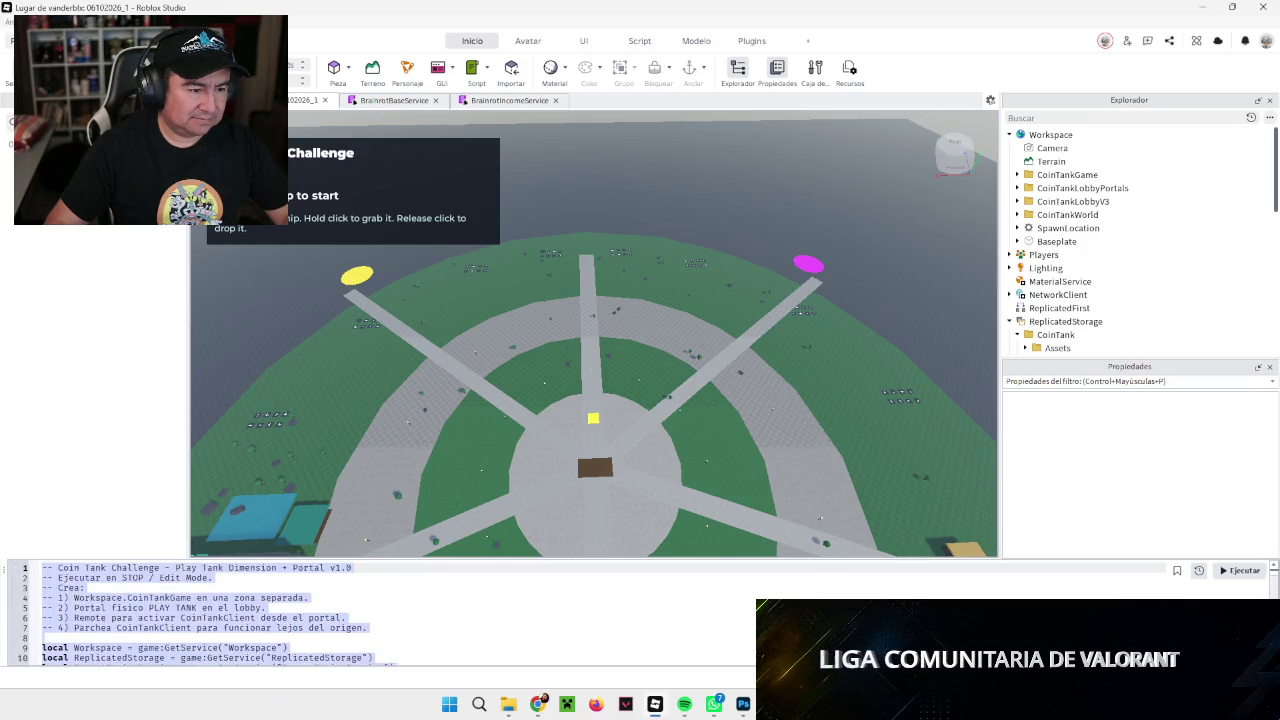
key("ctrl+v")
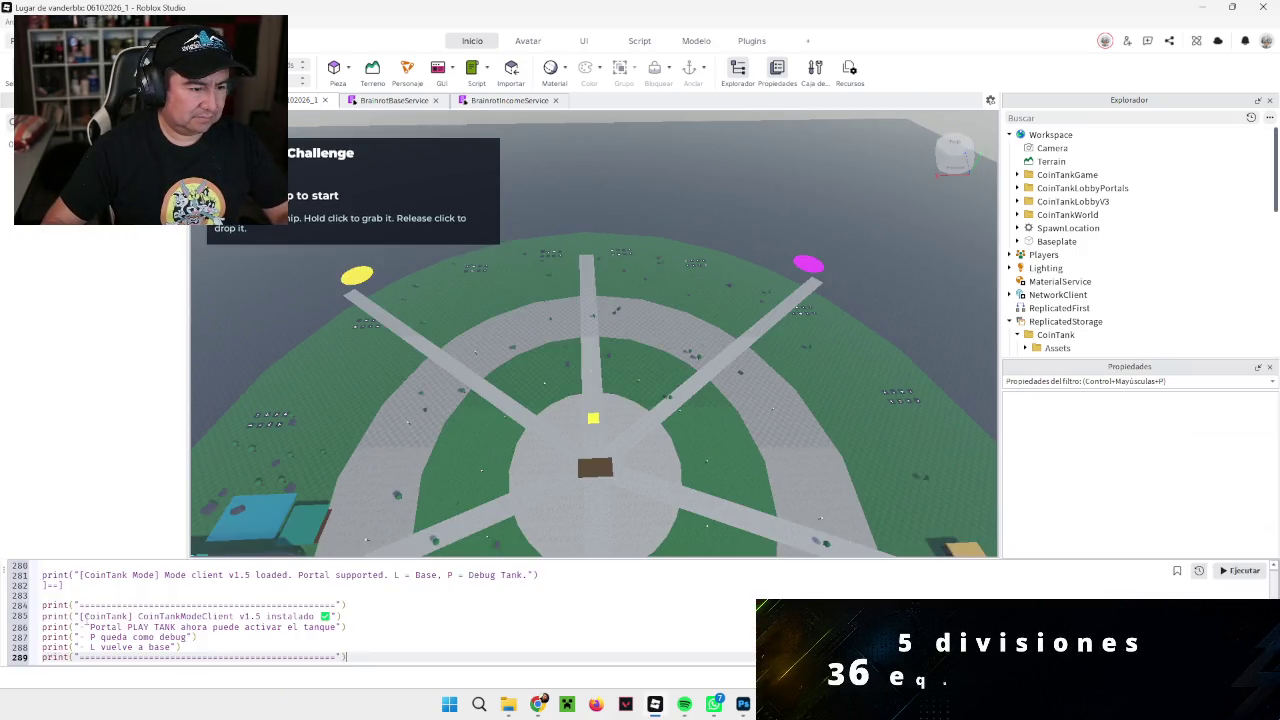
left_click(1242, 574)
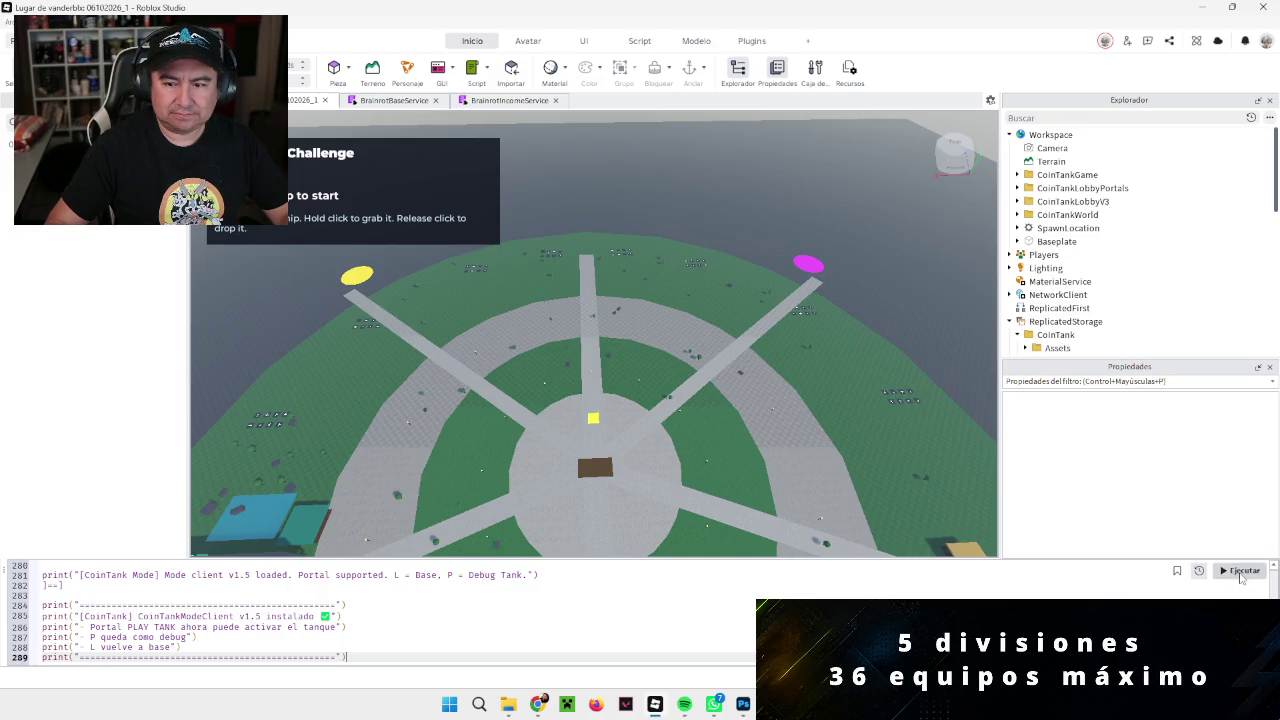
left_click(596, 387)
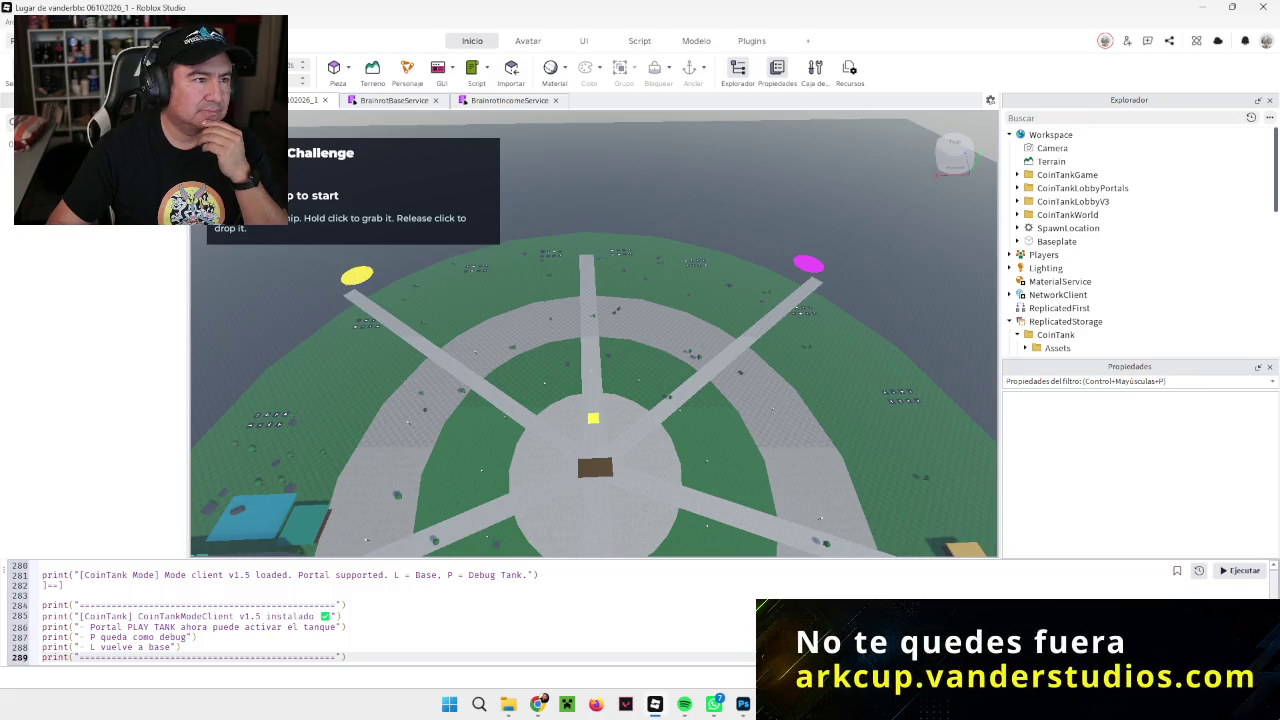
left_click(8, 22)
Step: Start a play test with F5 and walk the character between the Slot 6, 7 and 4 plots
key("Escape")
key("F5")
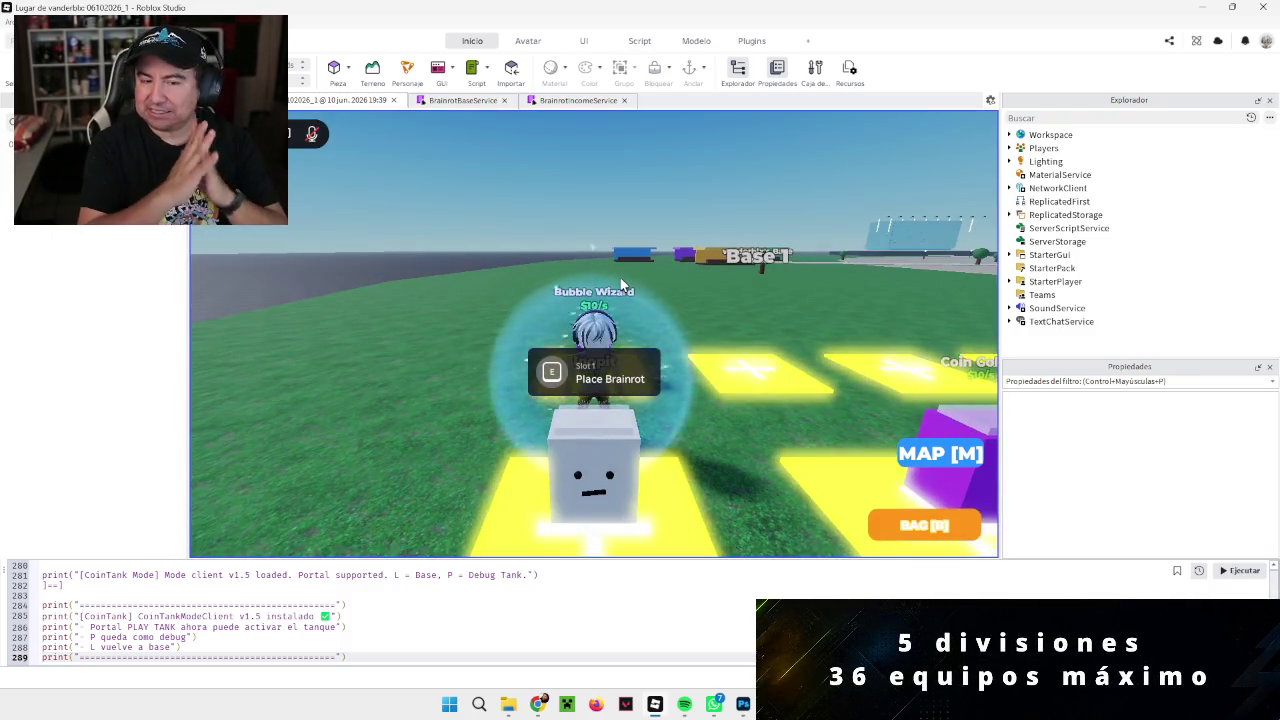
key("w")
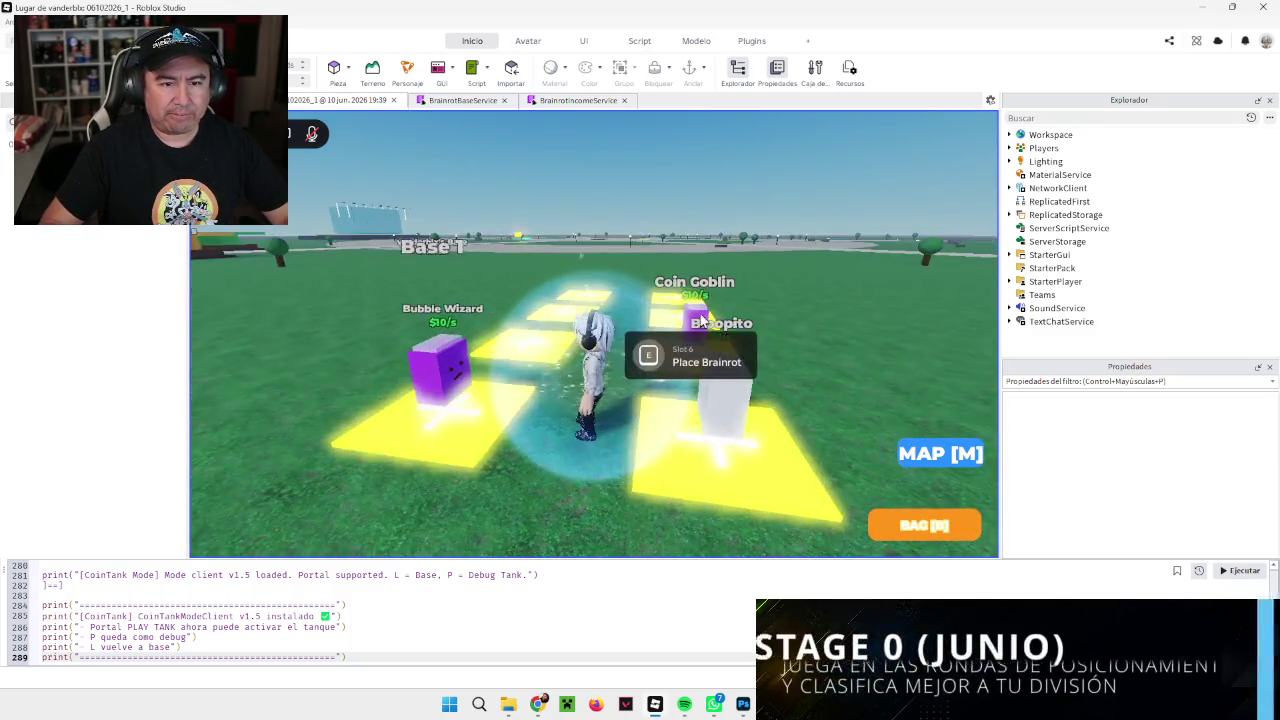
key("d")
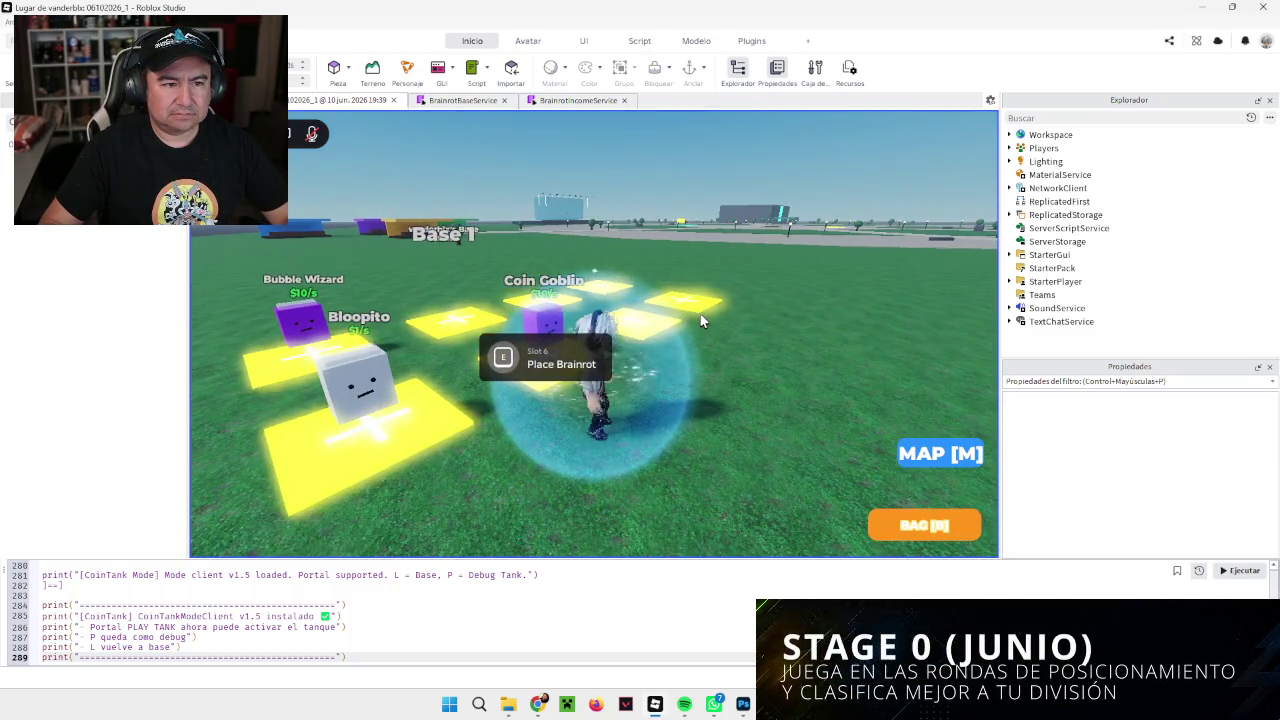
key("s")
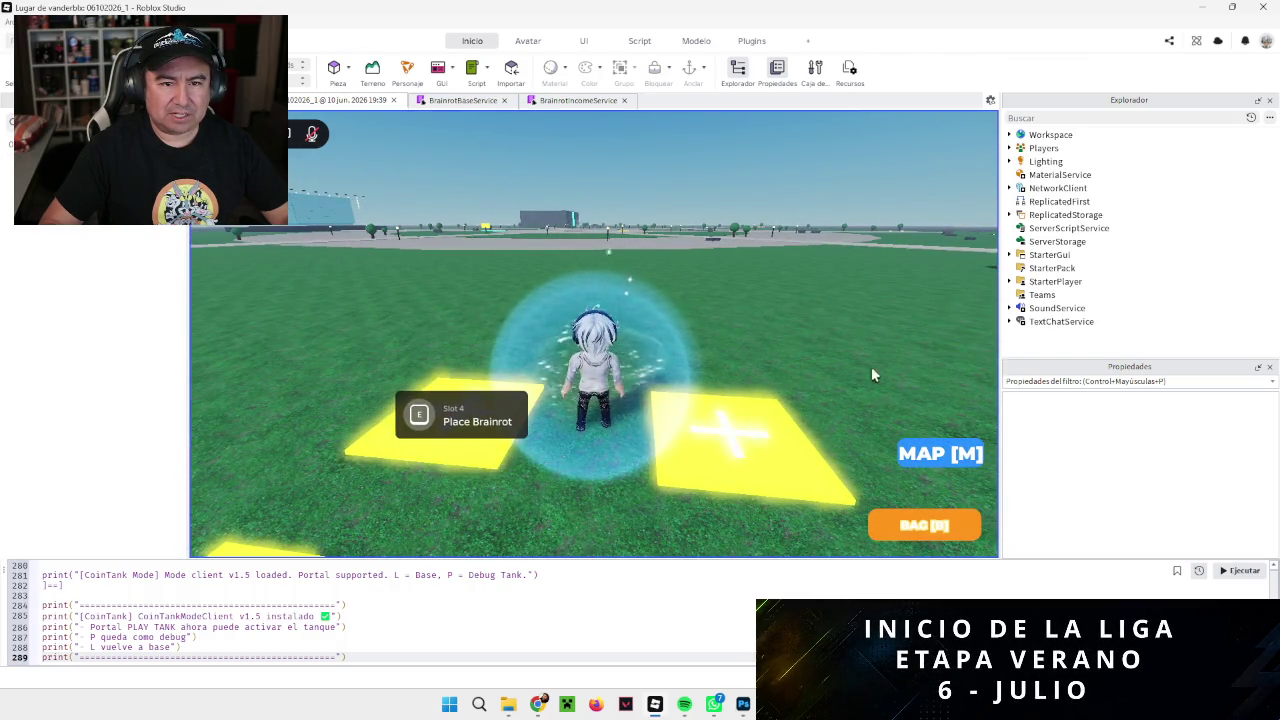
left_click(940, 453)
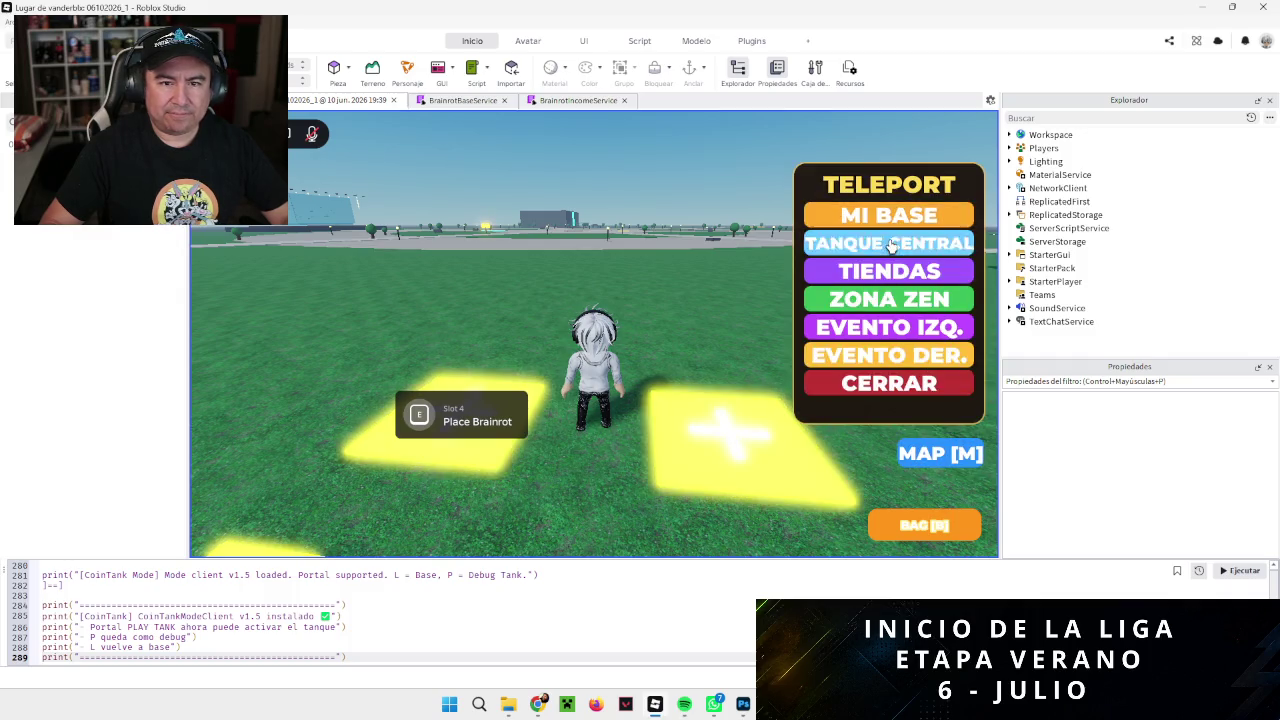
Step: Teleport to TANQUE CENTRAL, run into the tank water, then back across the white floor
left_click(890, 245)
key("w")
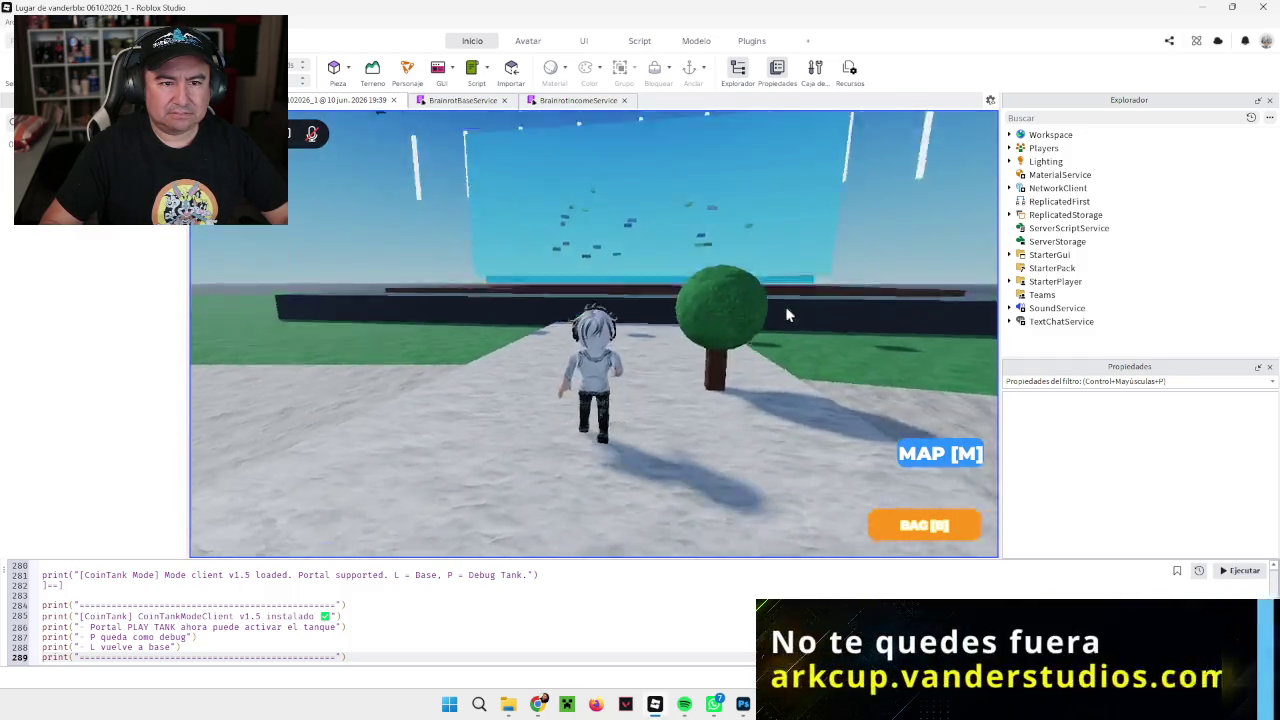
key("w")
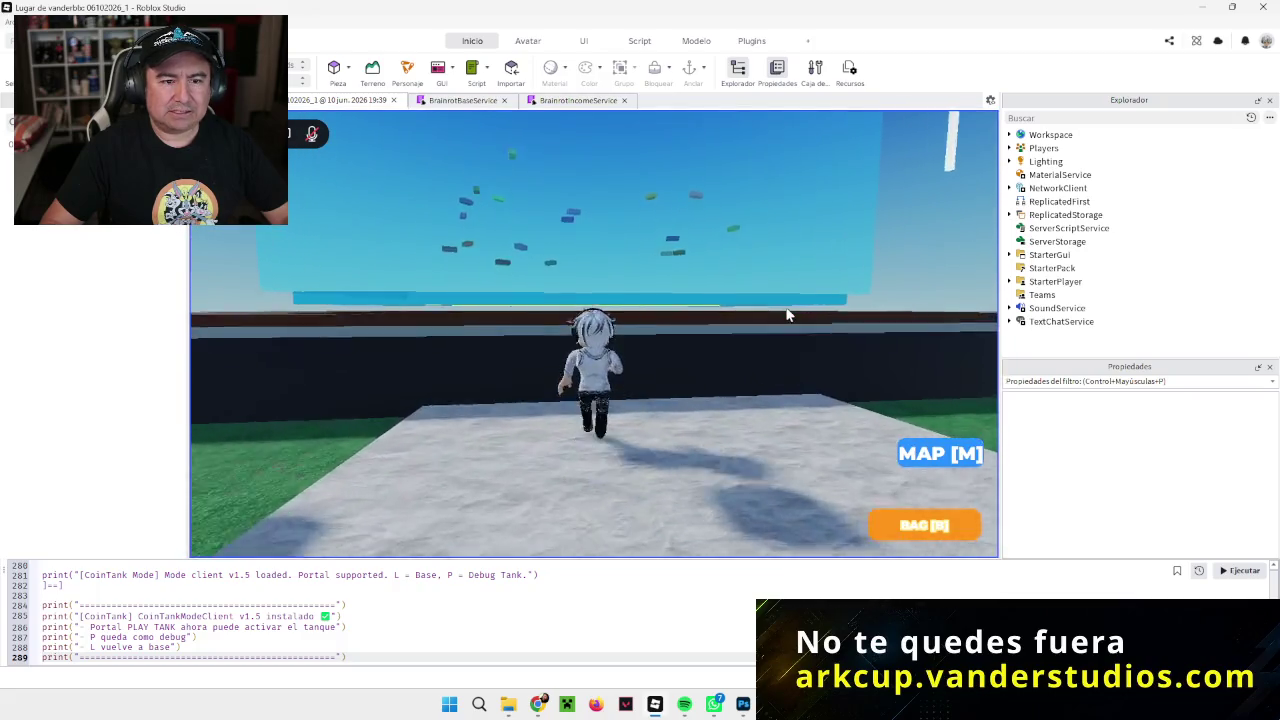
key("w")
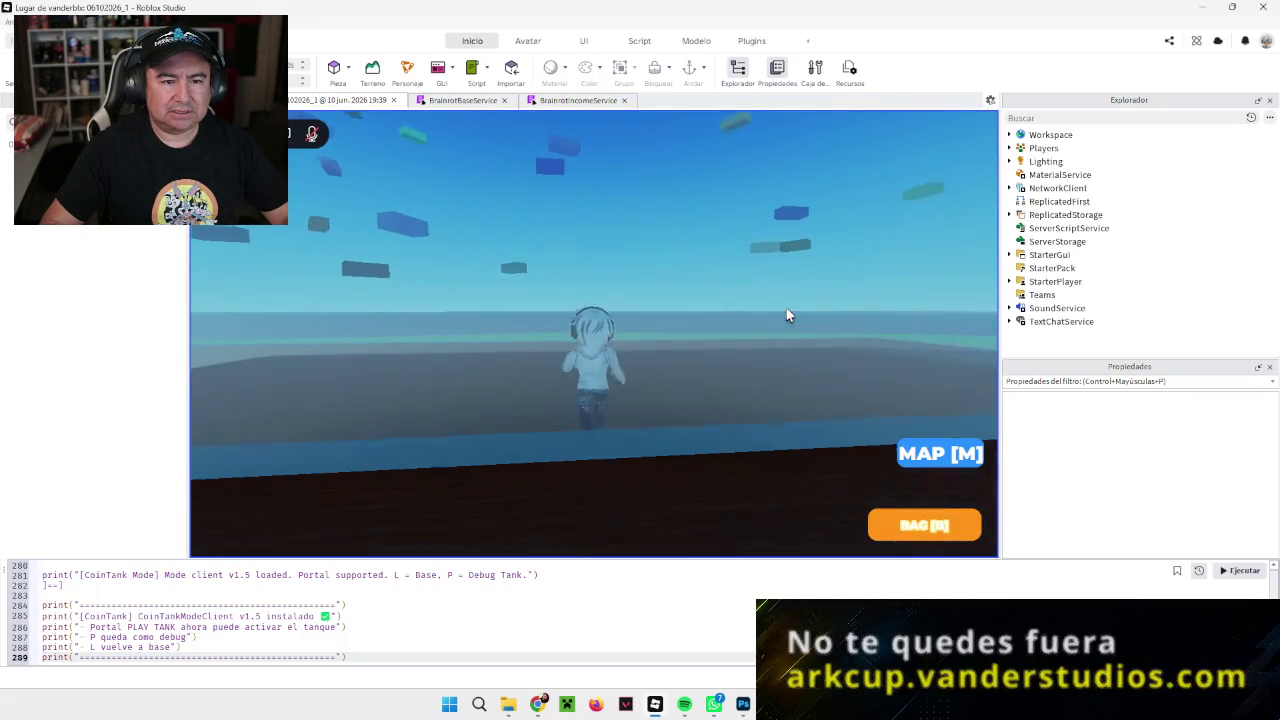
key("s")
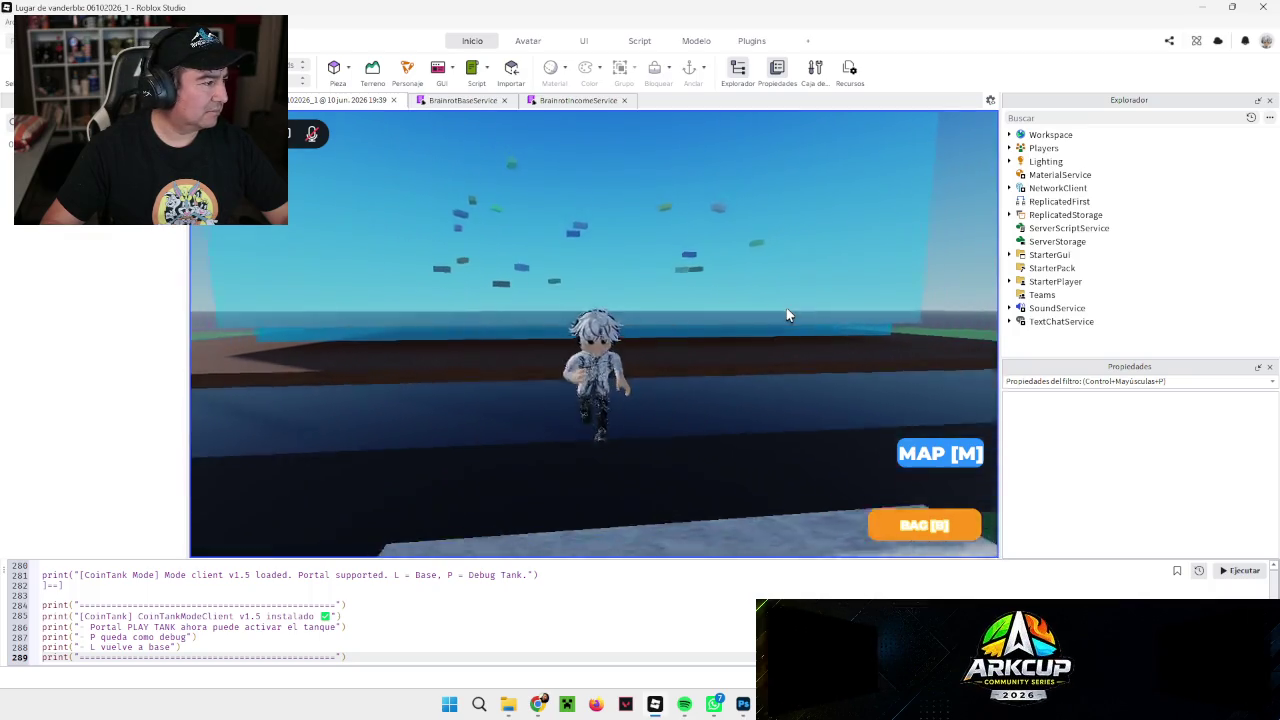
key("s")
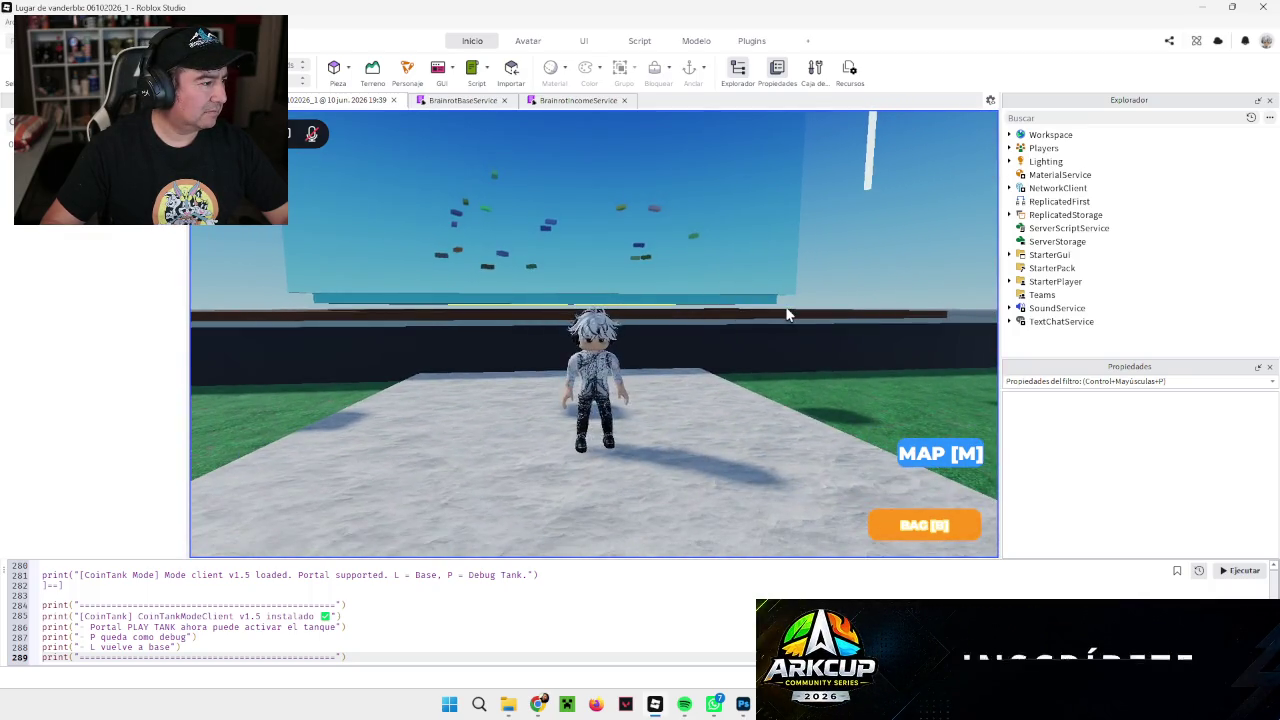
key("s")
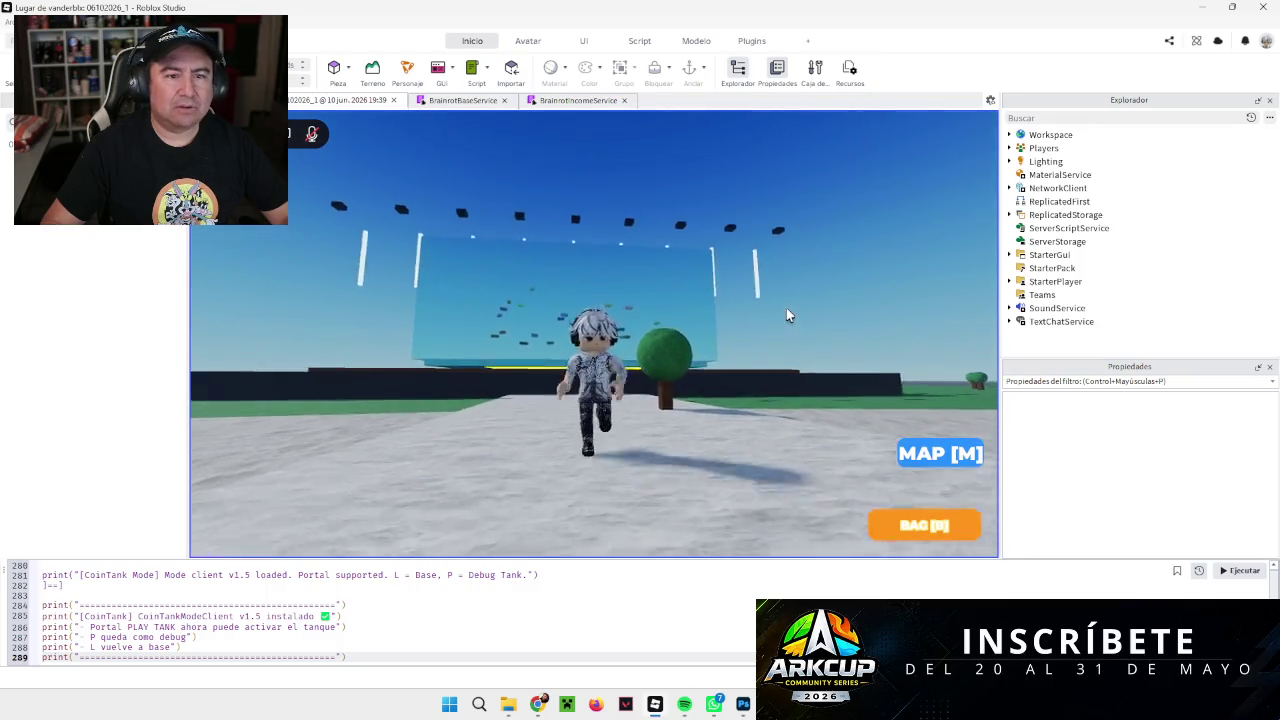
Step: Run along the path onto the cyan PLAY TANK portal and stop facing the camera
key("l")
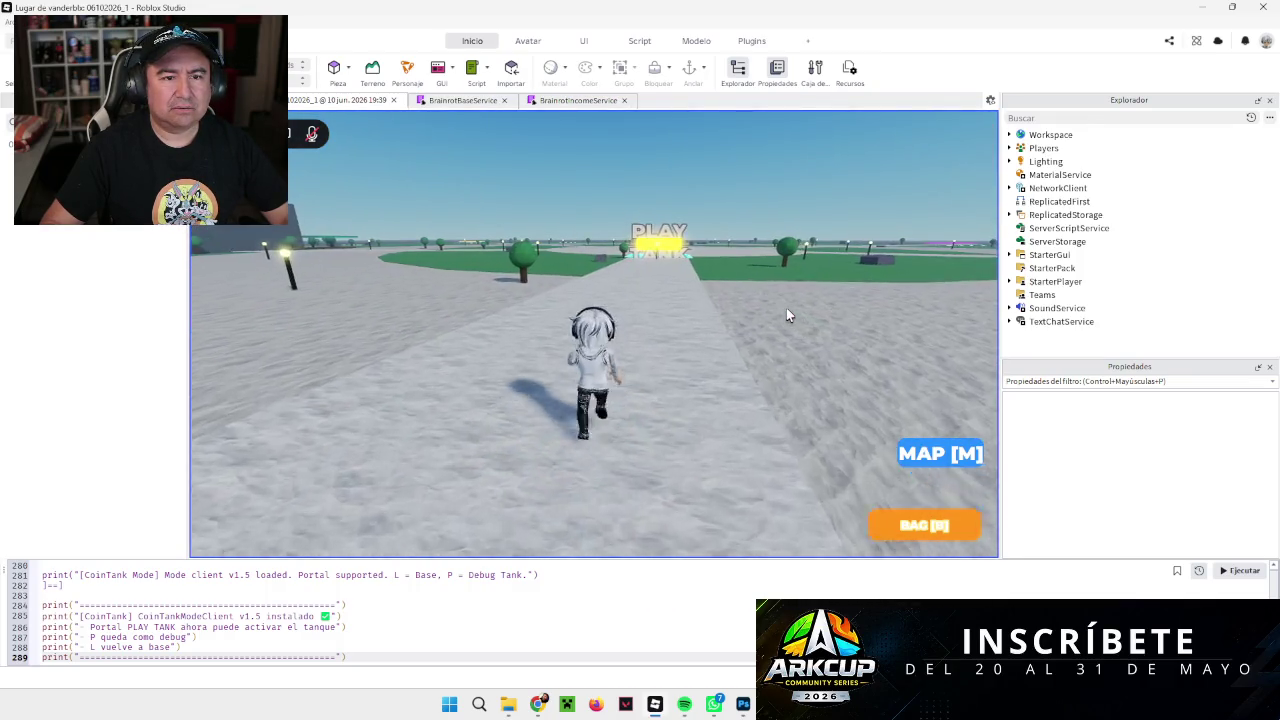
key("w")
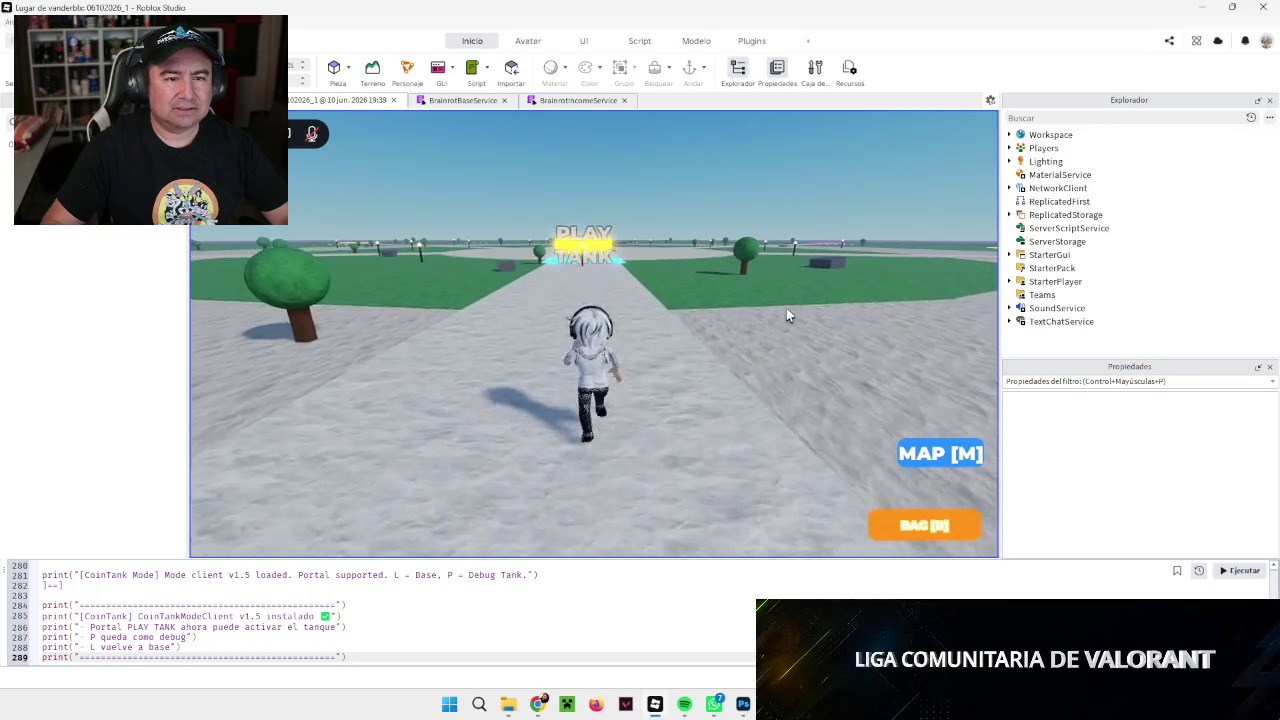
key("w")
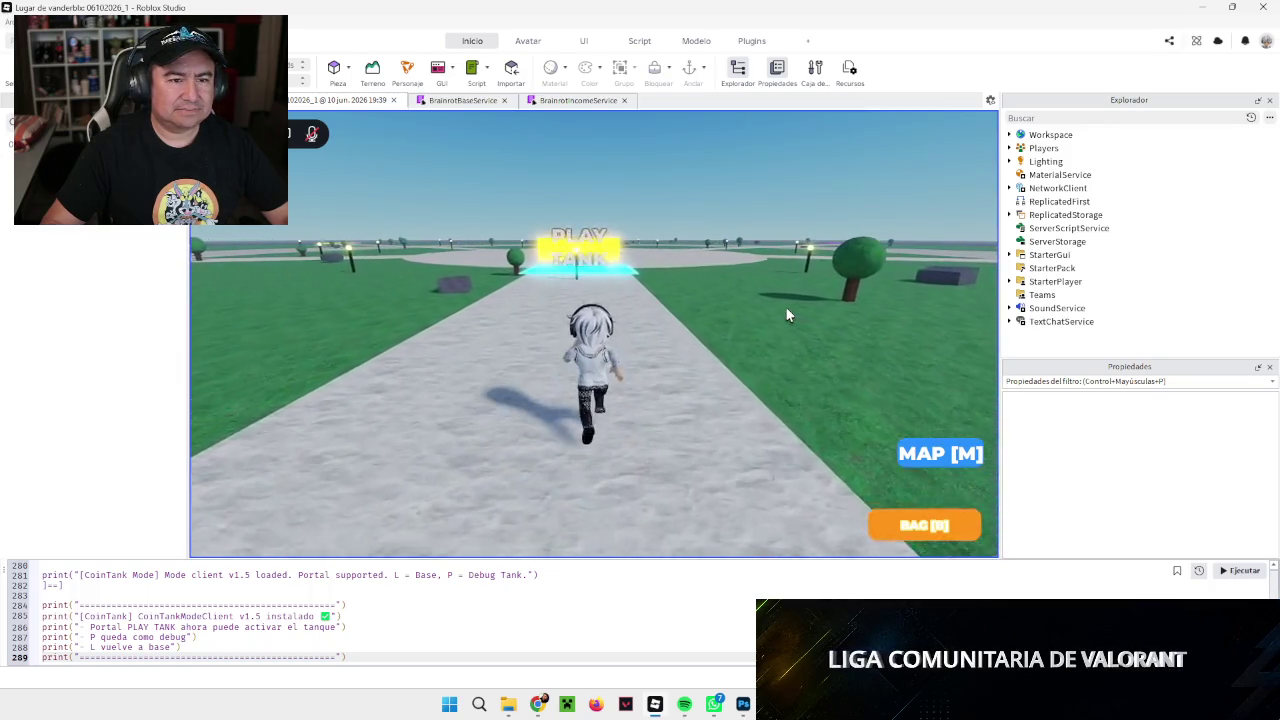
key("w")
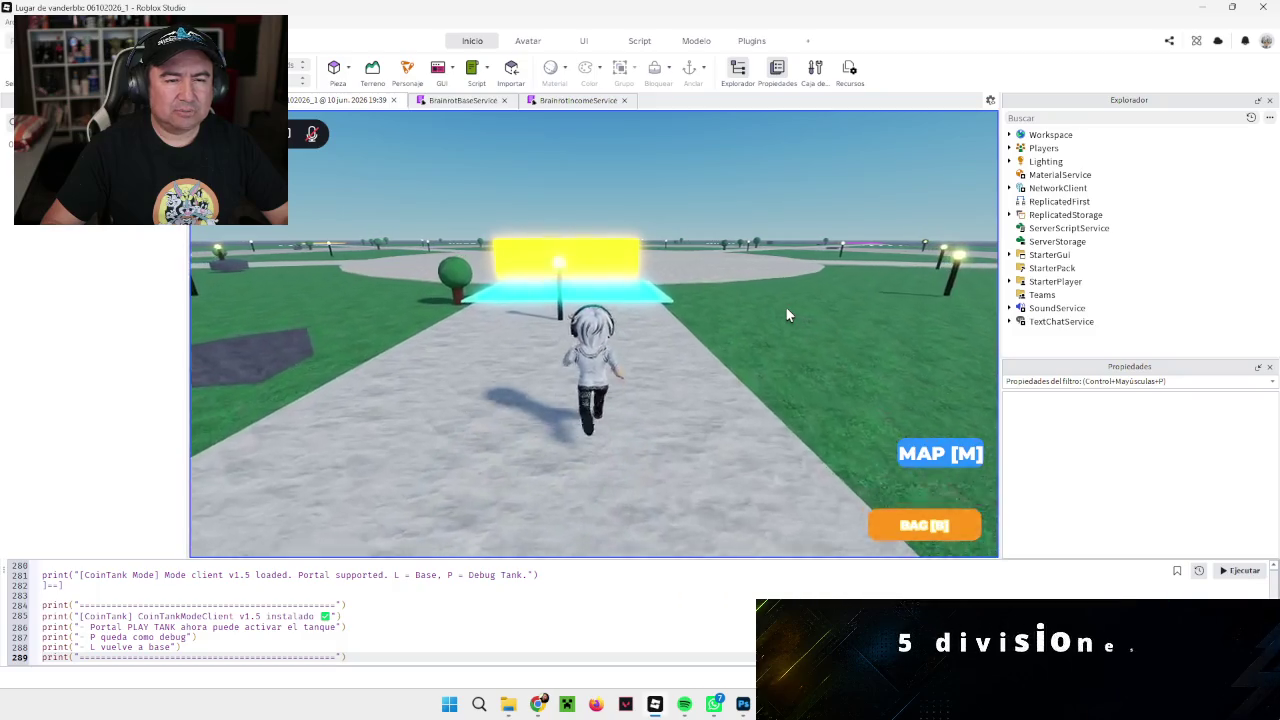
key("w")
key("a")
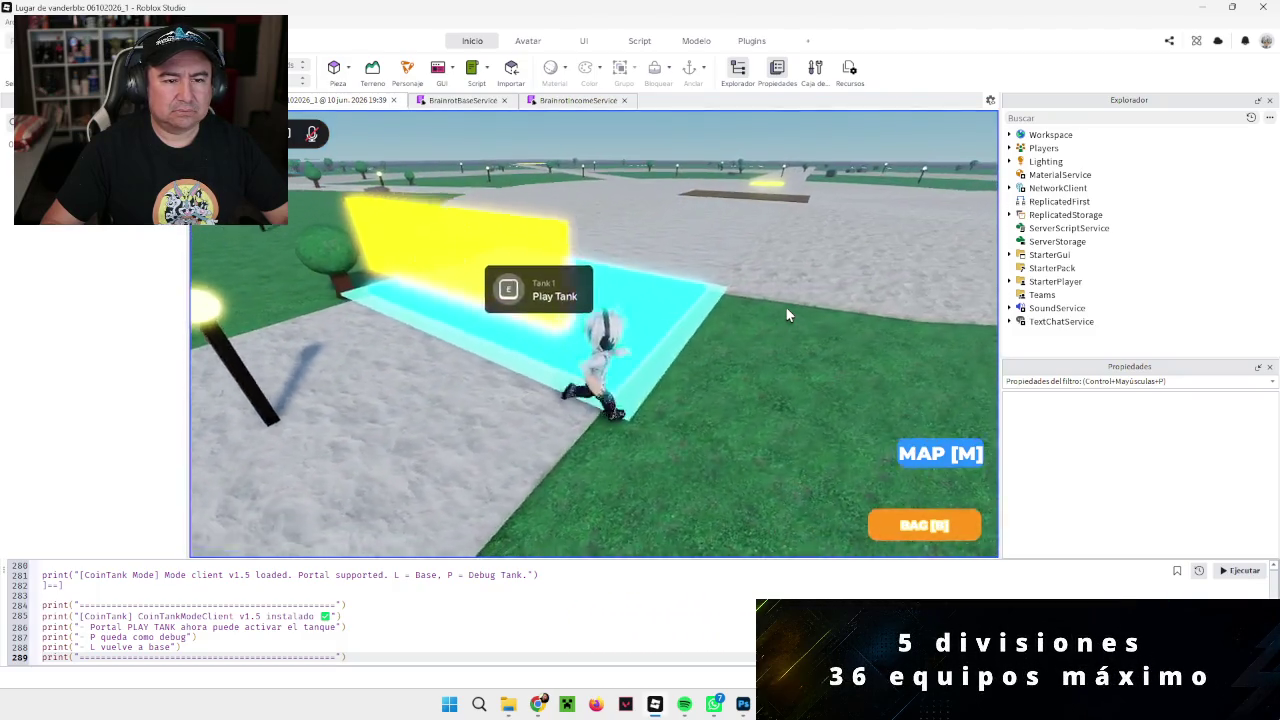
key("w")
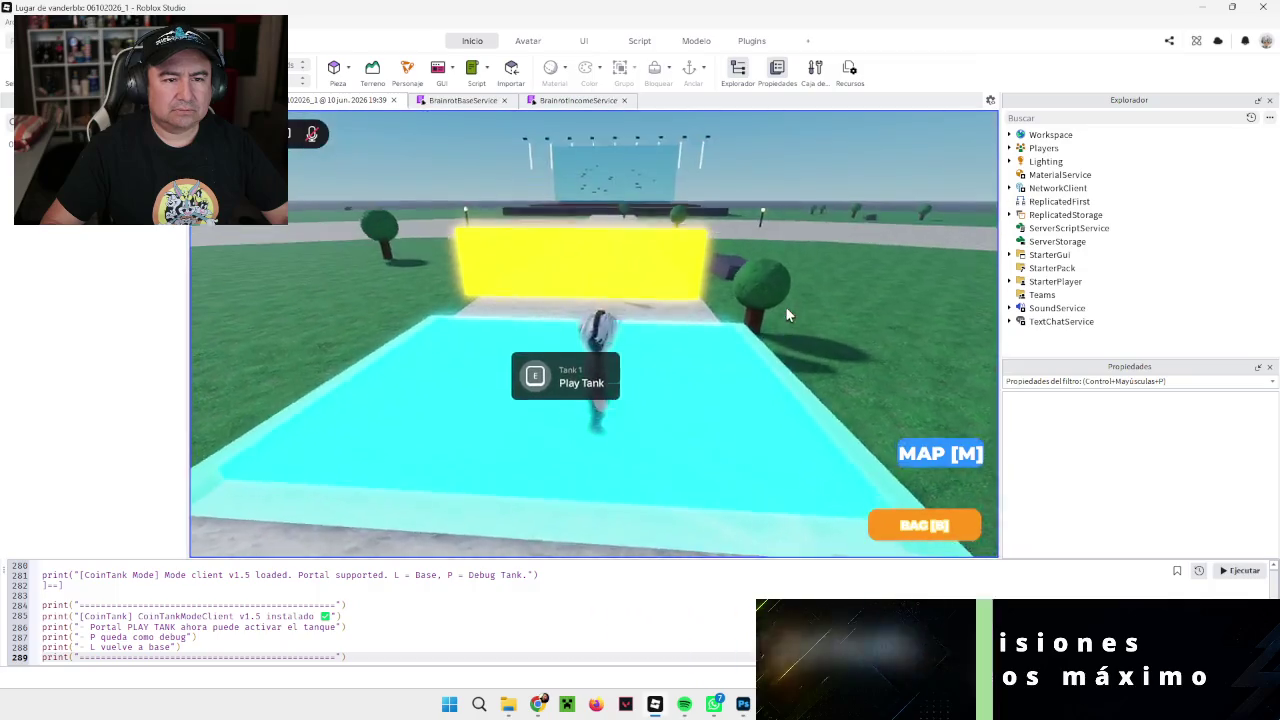
key("a")
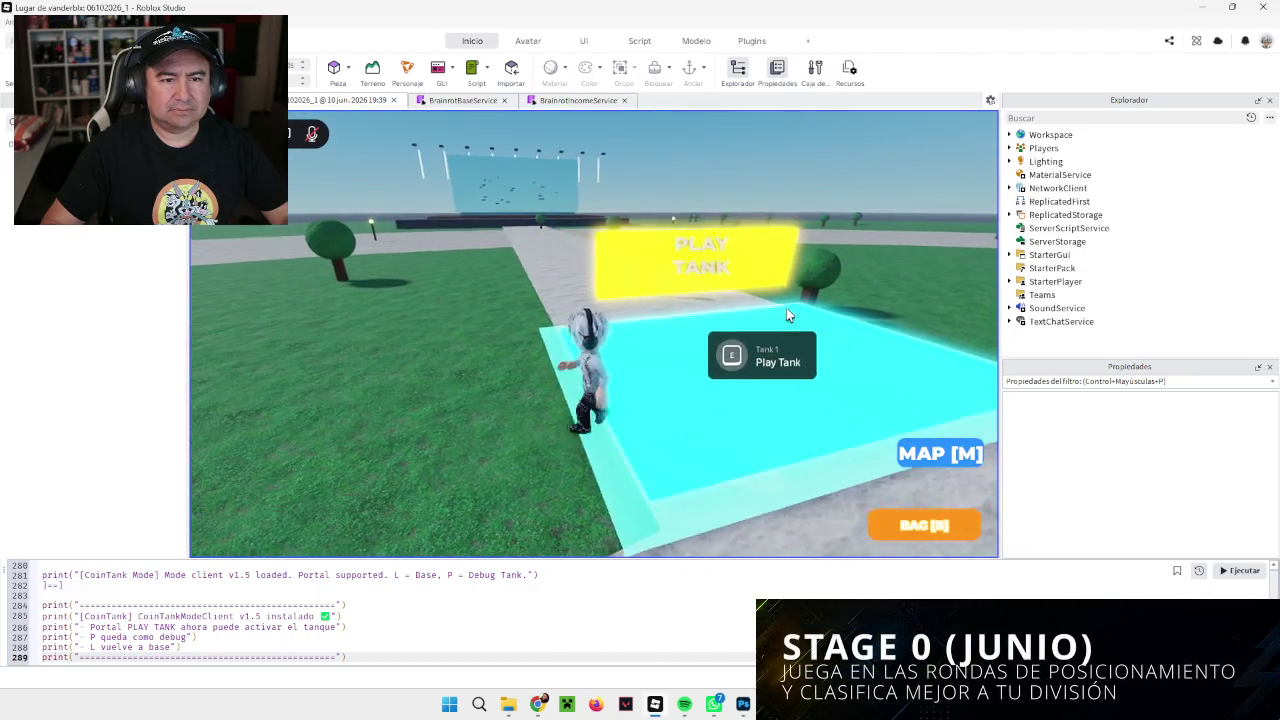
key("w")
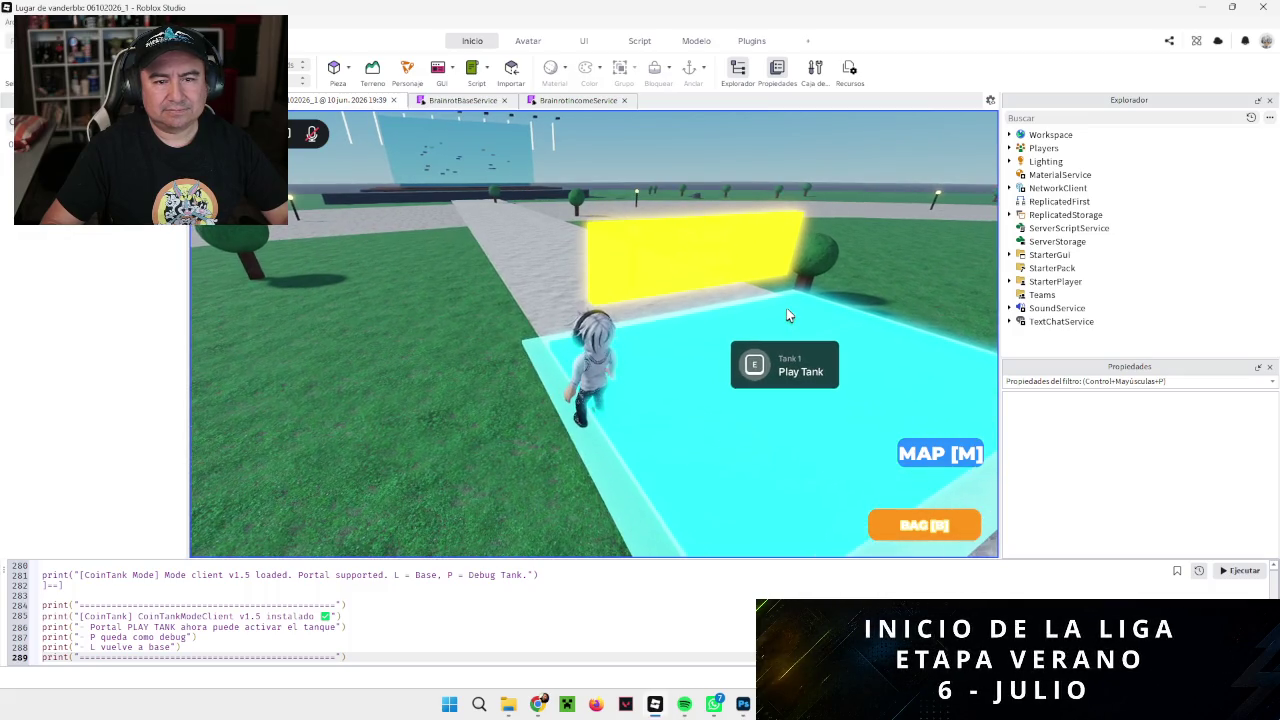
key("s")
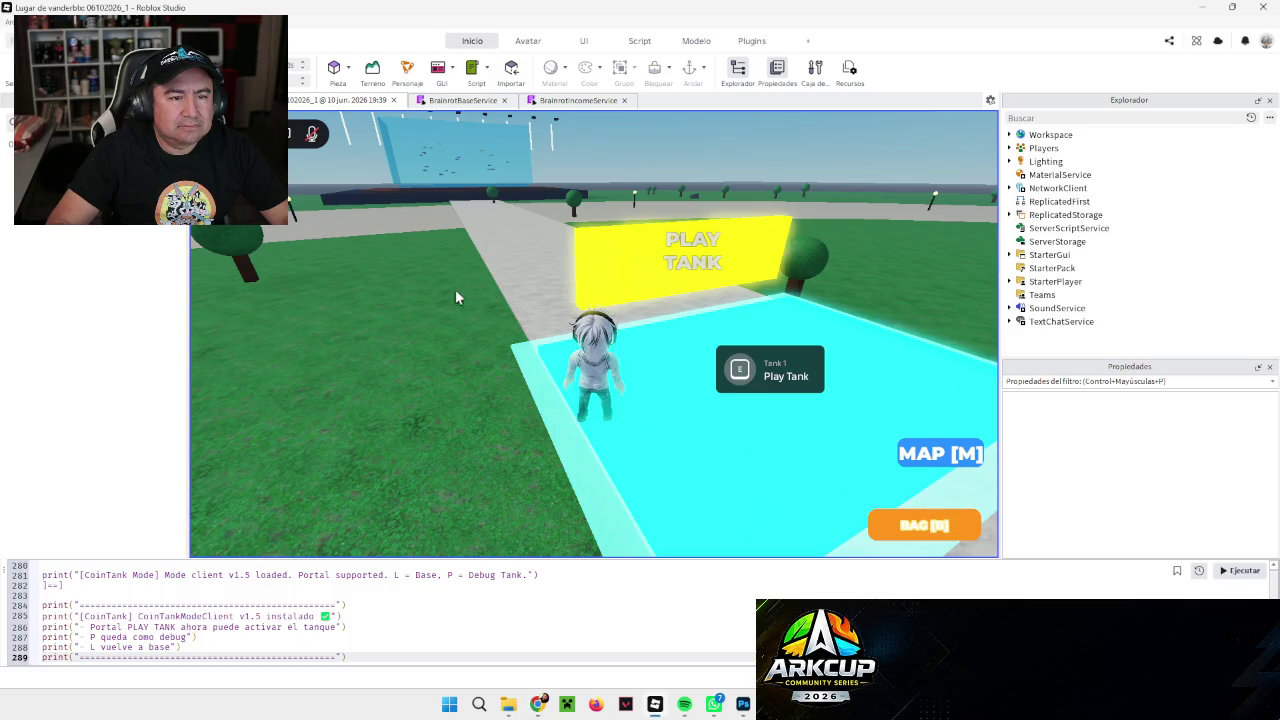
Step: Trigger the Tank 1 Play Tank prompt on the PLAY TANK portal
left_click(741, 376)
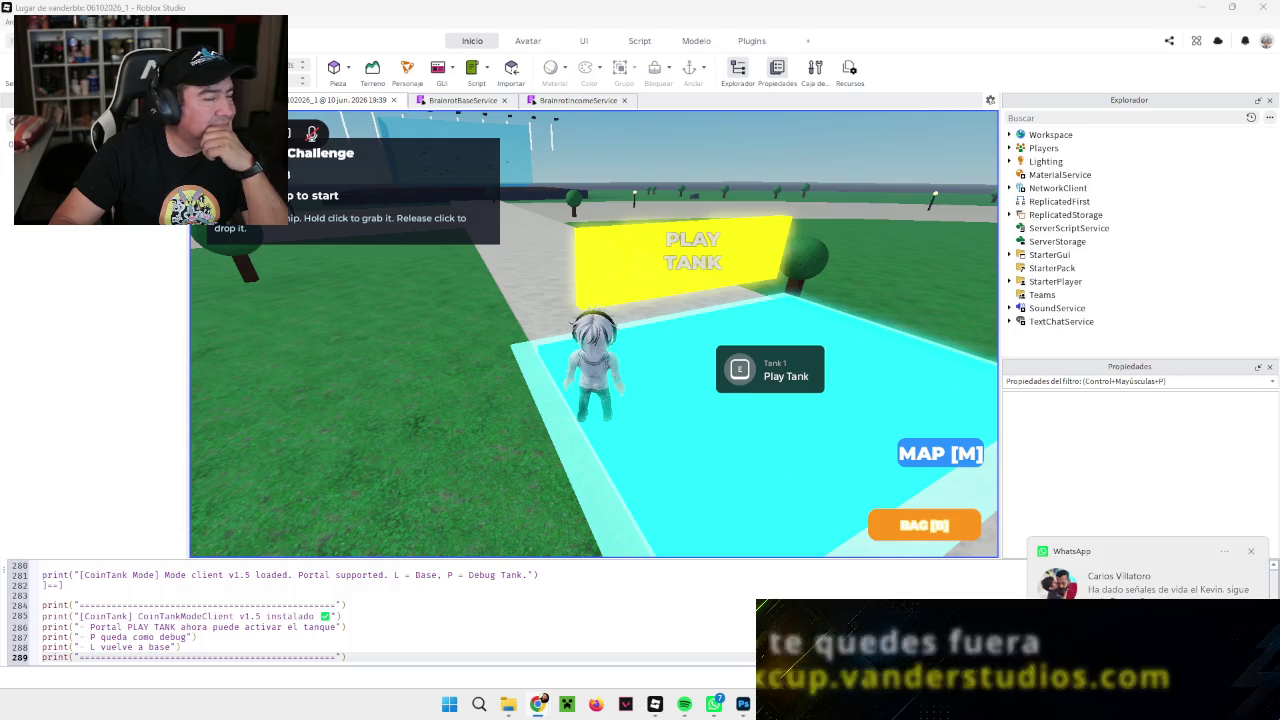
Step: Dismiss the incoming WhatsApp notification
left_click(1250, 551)
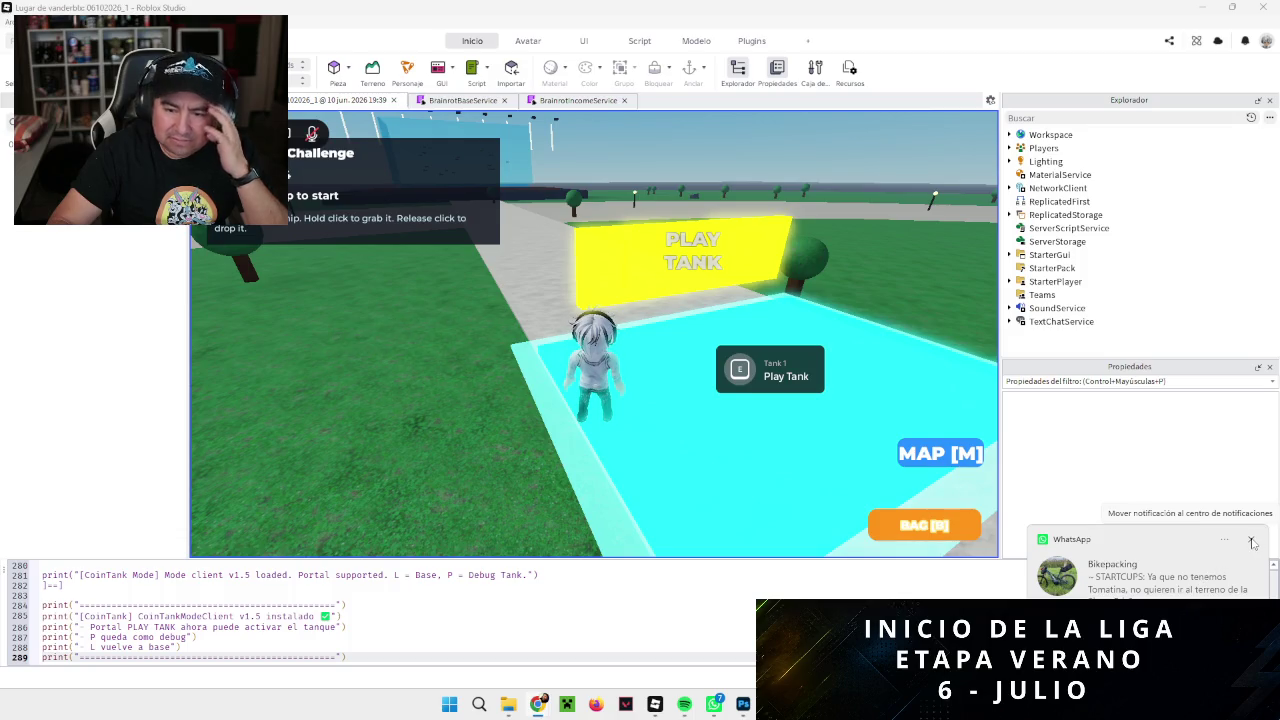
left_click(1252, 541)
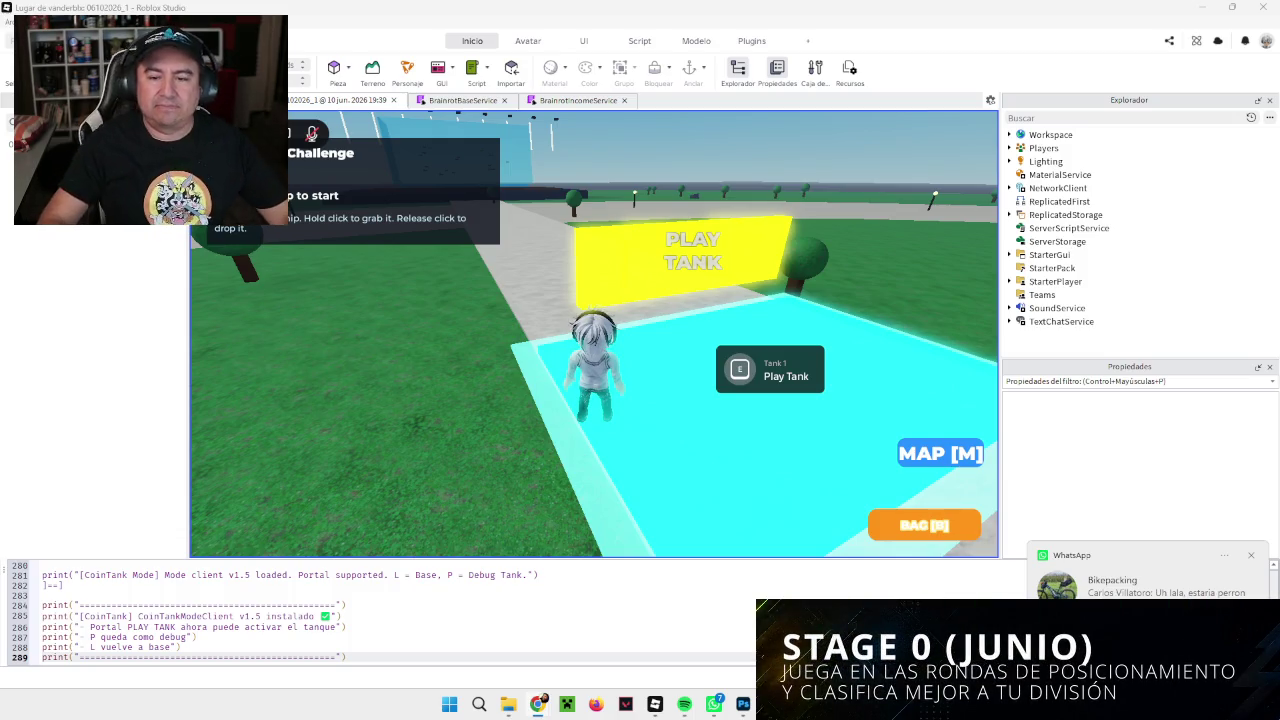
left_click(1252, 556)
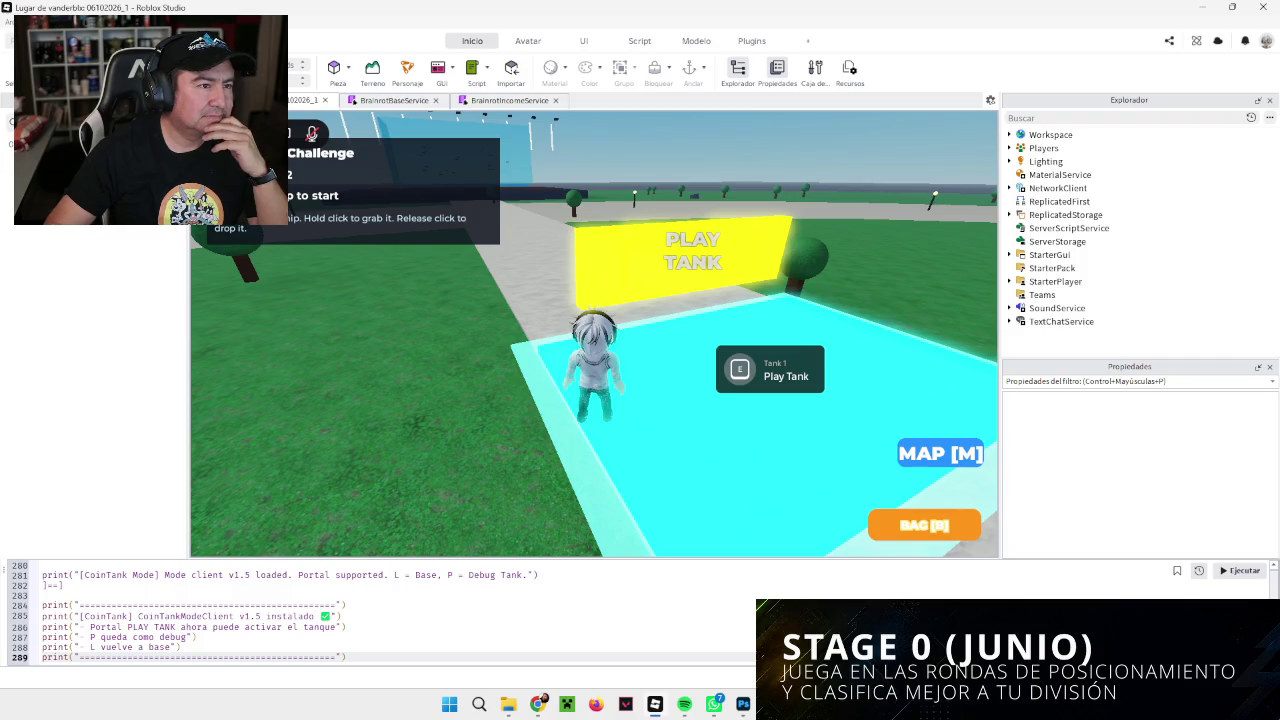
Step: Stop the playtest with Shift+F5 and select all of the previously run code
key("shift+F5")
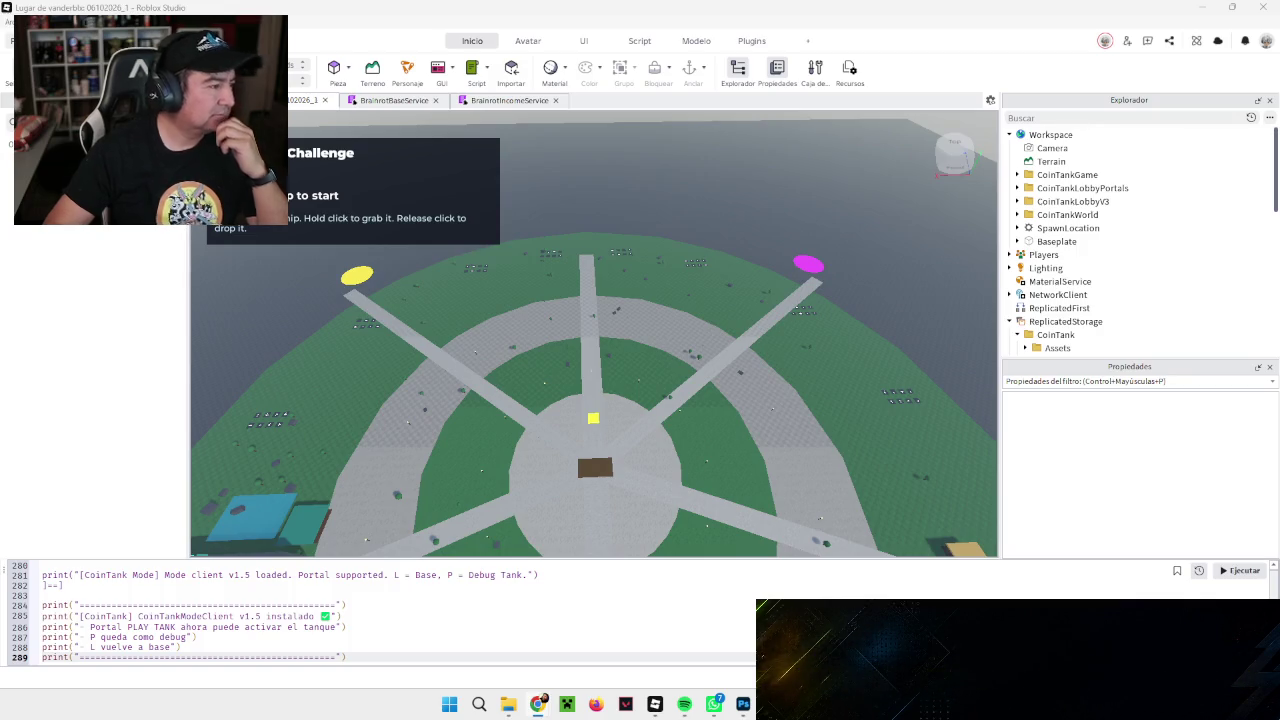
key("ctrl+a")
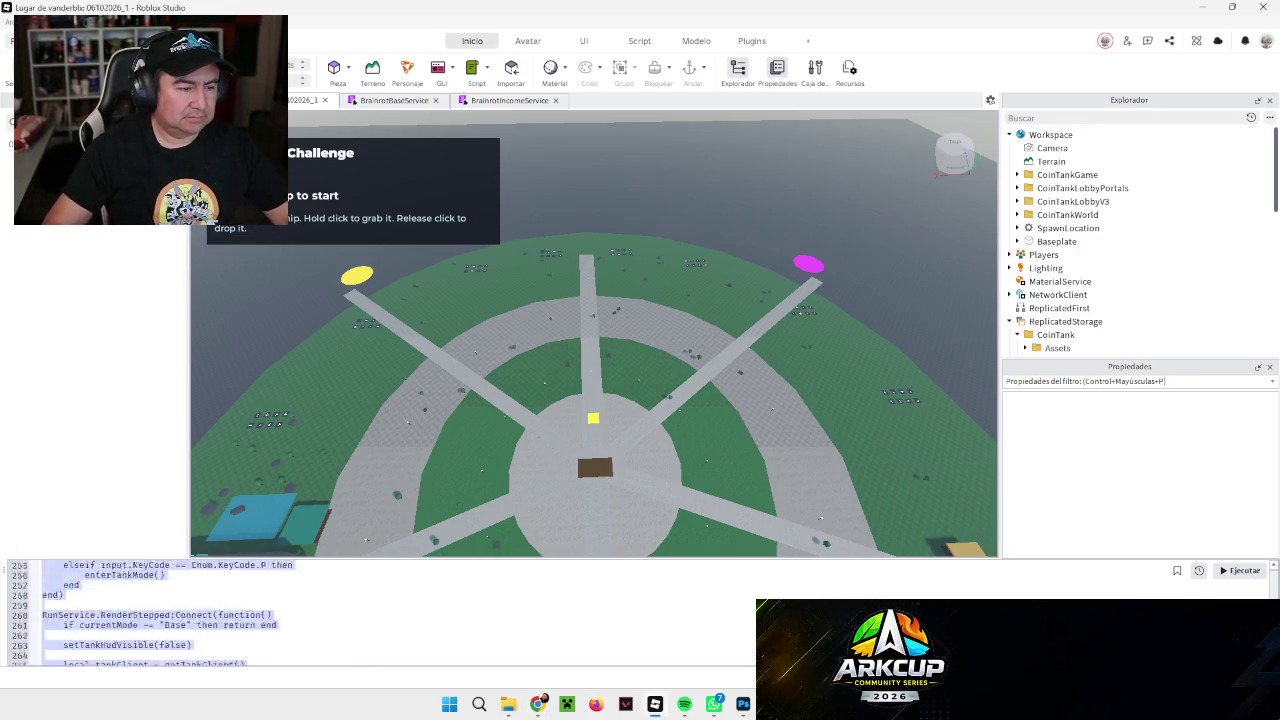
Step: Replace the command bar code with the Tank Central Entrance + Dimension Fix v1.1 script and run it past the Destroy warning
key("BackSpace")
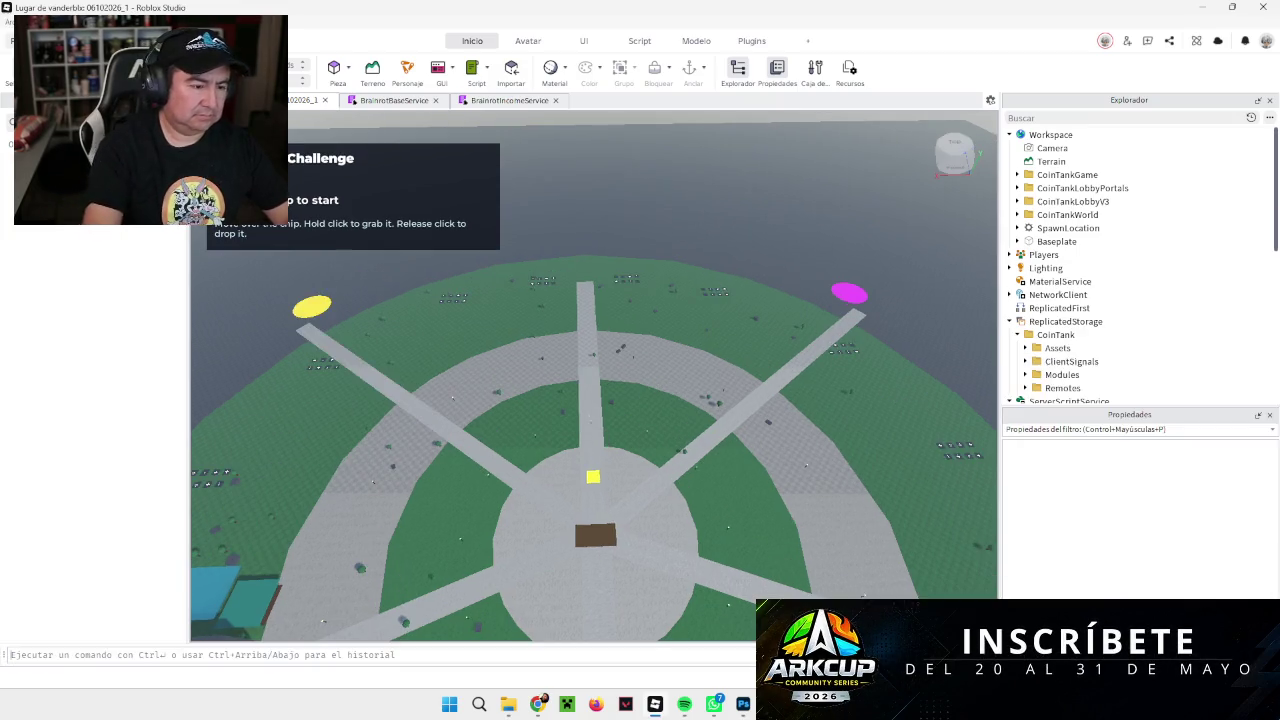
key("ctrl+v")
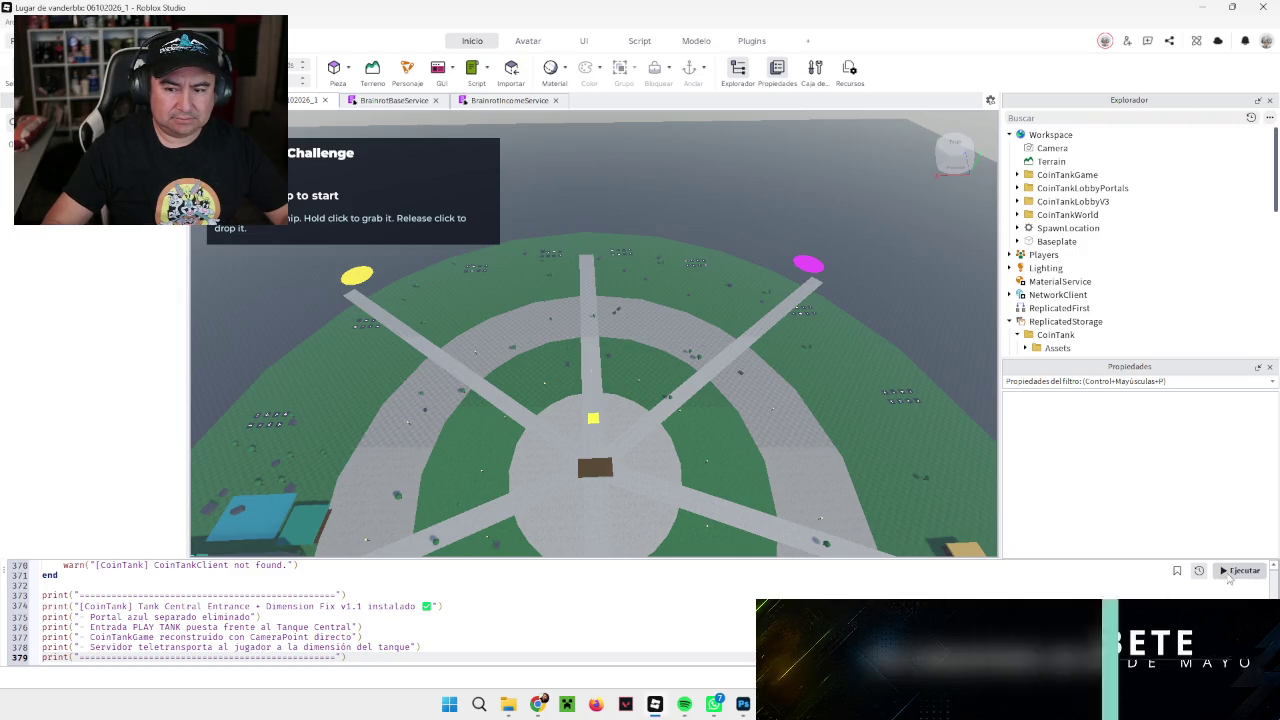
left_click(1240, 571)
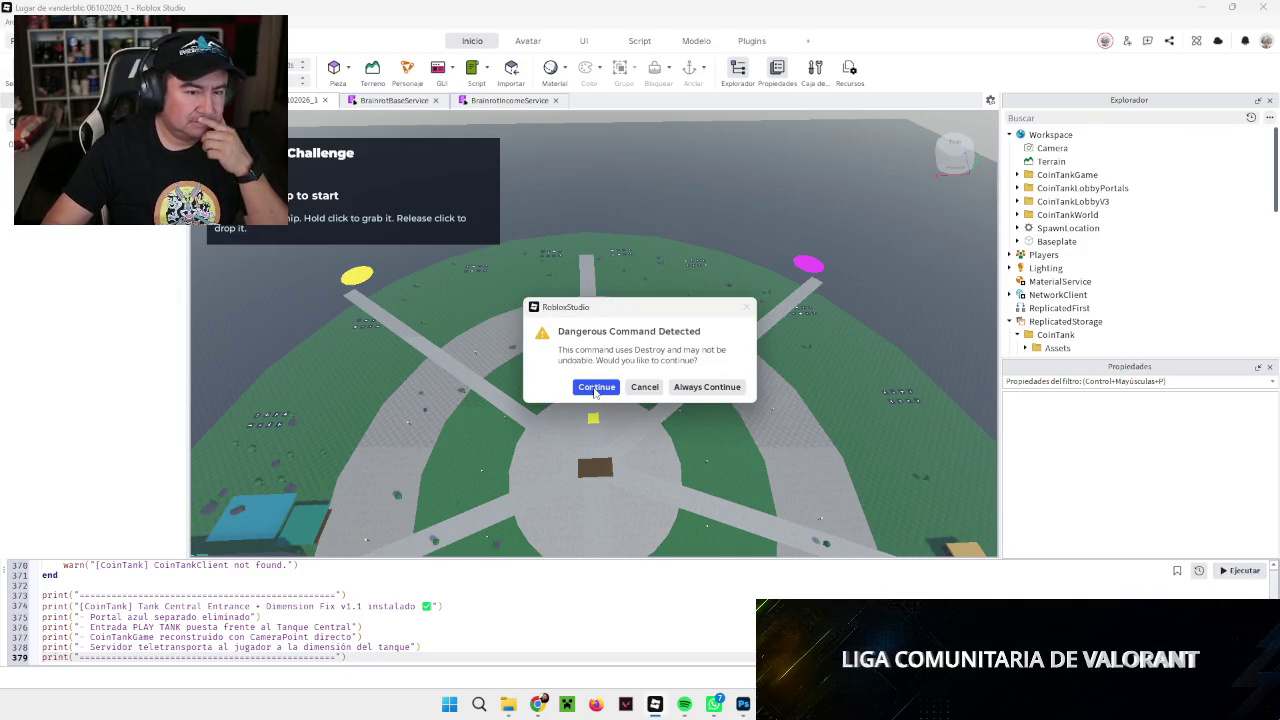
left_click(596, 387)
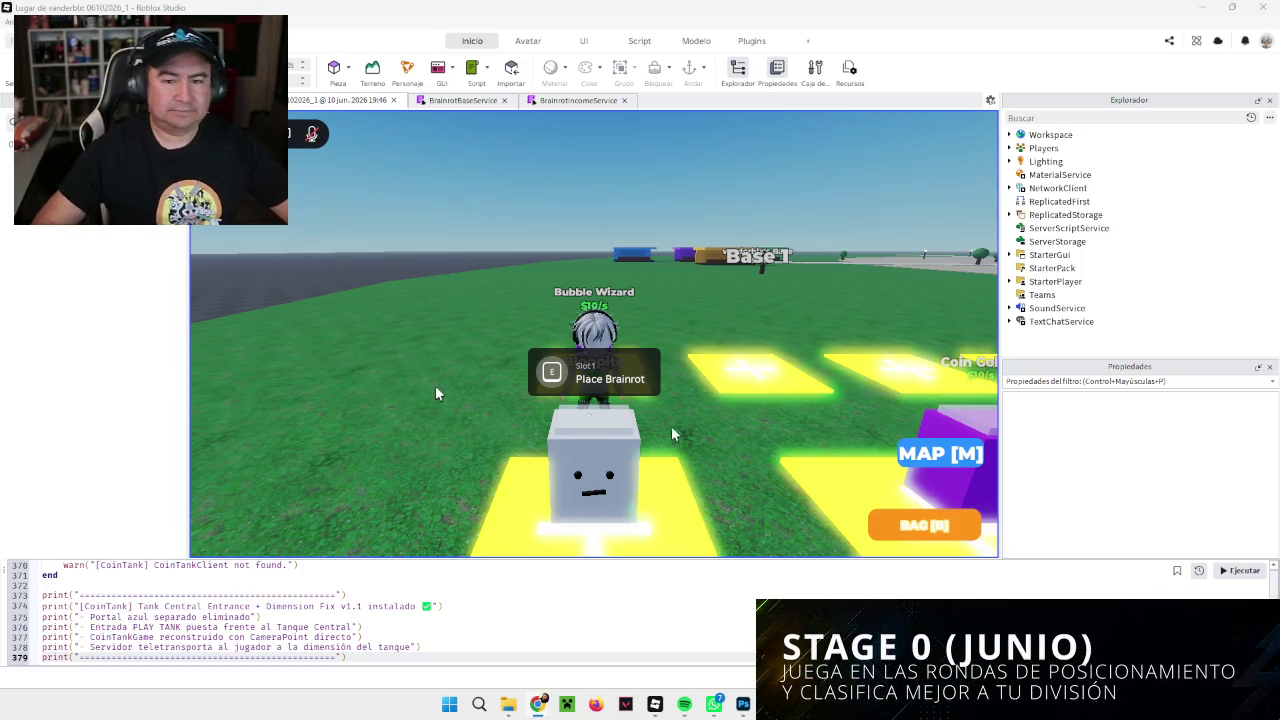
Step: Teleport the test character to Tanque Central through the MAP [M] teleport menu
left_click(945, 455)
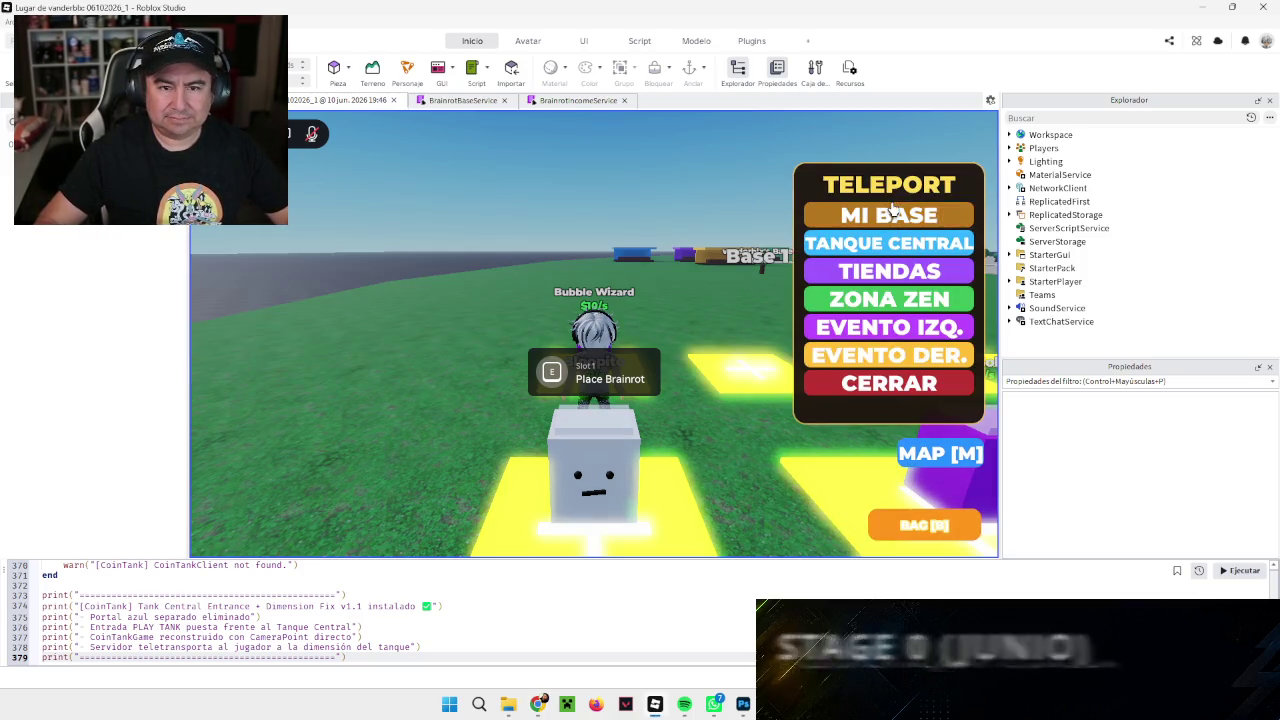
left_click(888, 245)
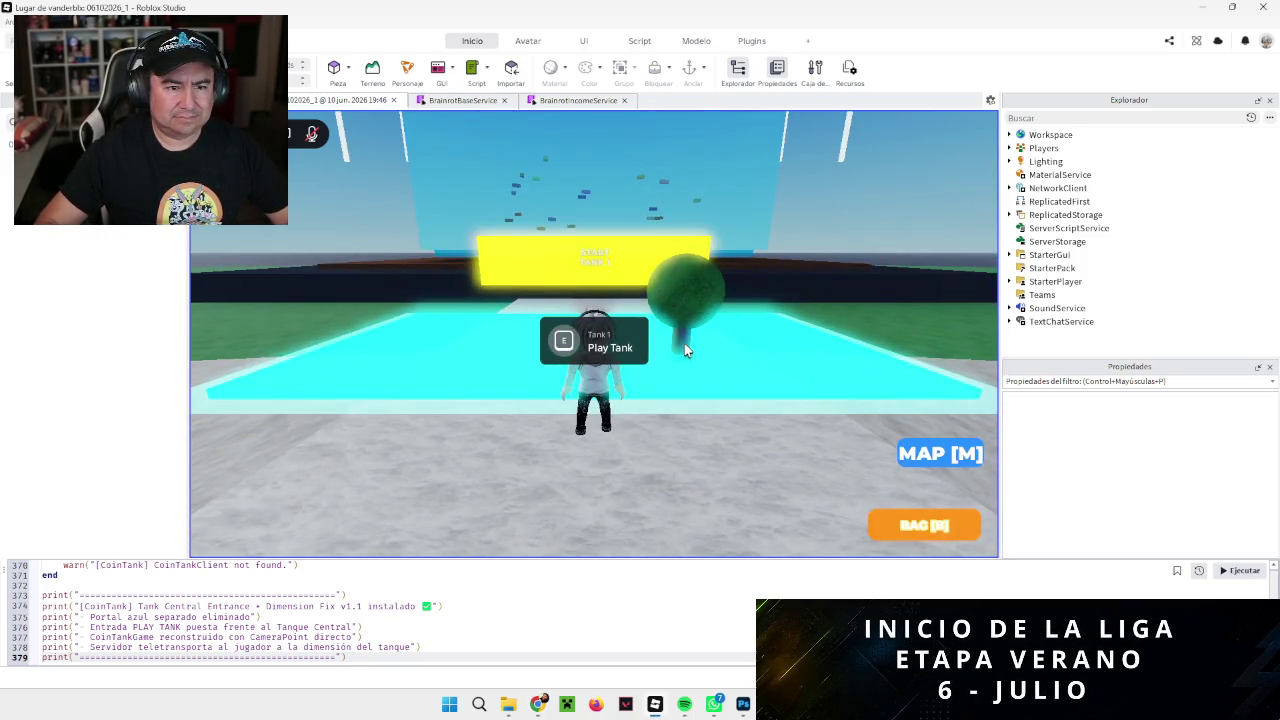
Step: Activate the Tank 1 Play Tank prompt with E to enter the Coin Tank dimension
key("e")
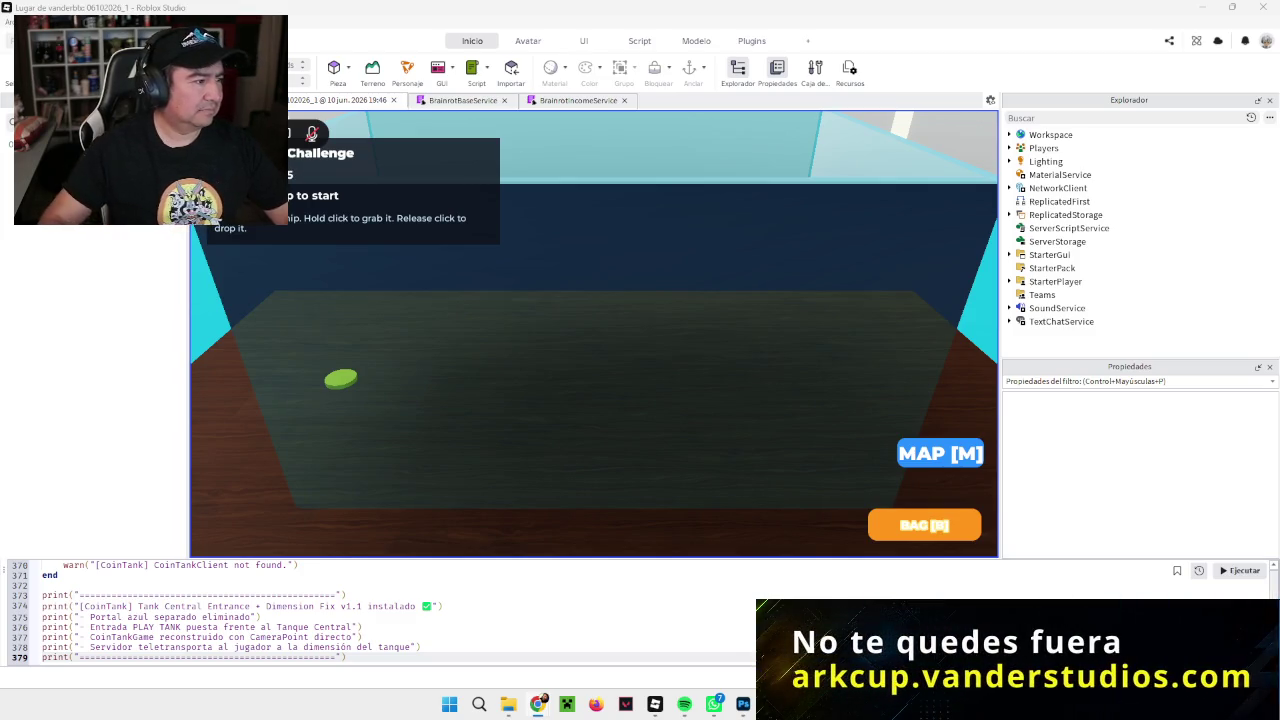
Step: Grab a green coin from the tank floor and drag it to drop it
left_click(330, 380)
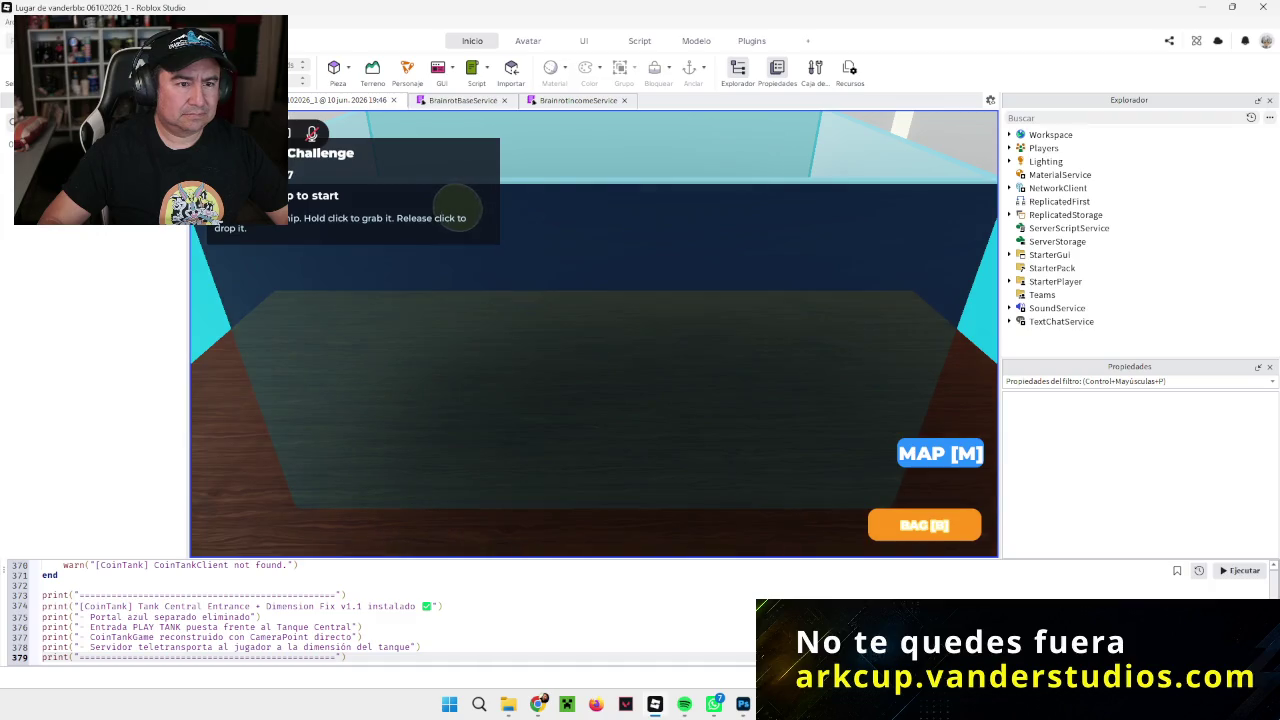
mouse_move(456, 217)
left_mouse_down()
mouse_move(557, 189)
mouse_move(569, 157)
mouse_move(542, 184)
mouse_move(612, 207)
mouse_move(609, 154)
mouse_move(575, 204)
mouse_move(475, 207)
mouse_move(614, 186)
mouse_move(641, 155)
mouse_move(616, 154)
left_mouse_up()
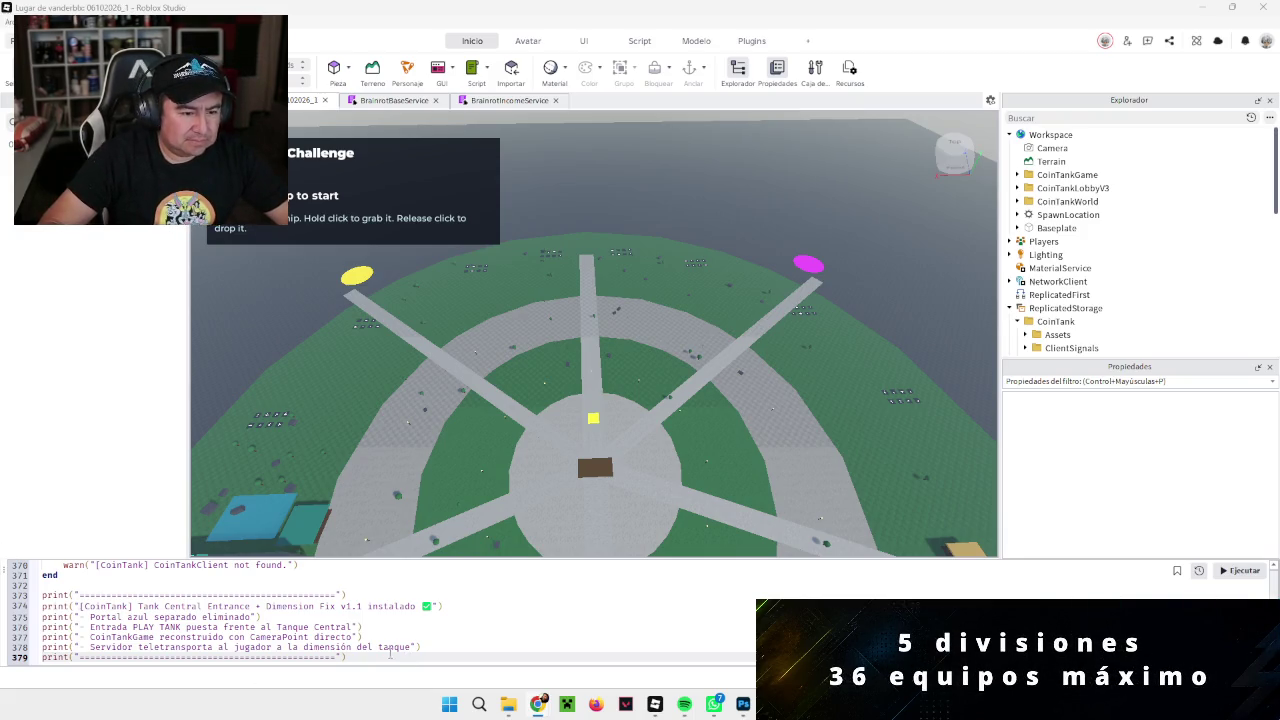
Step: Swap in and run the Tank Dimension Visual Fix v1.2 script, then start a new play test with F5
key("ctrl+a")
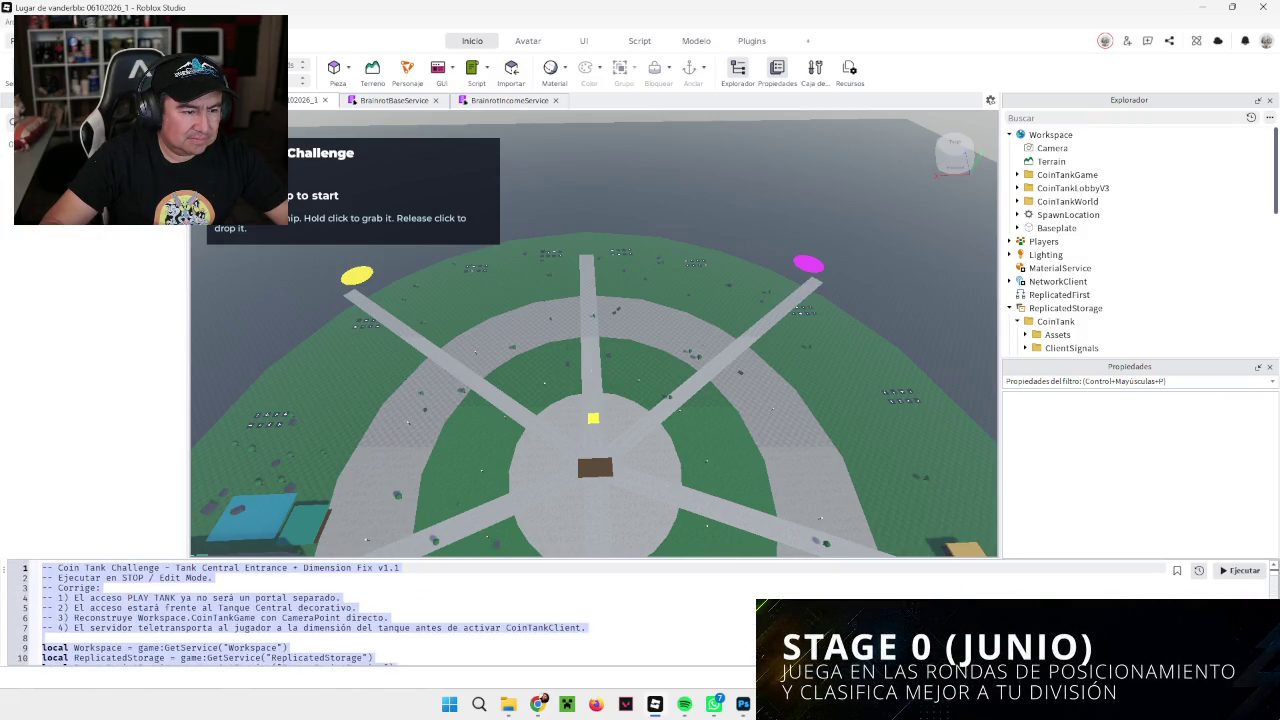
key("ctrl+v")
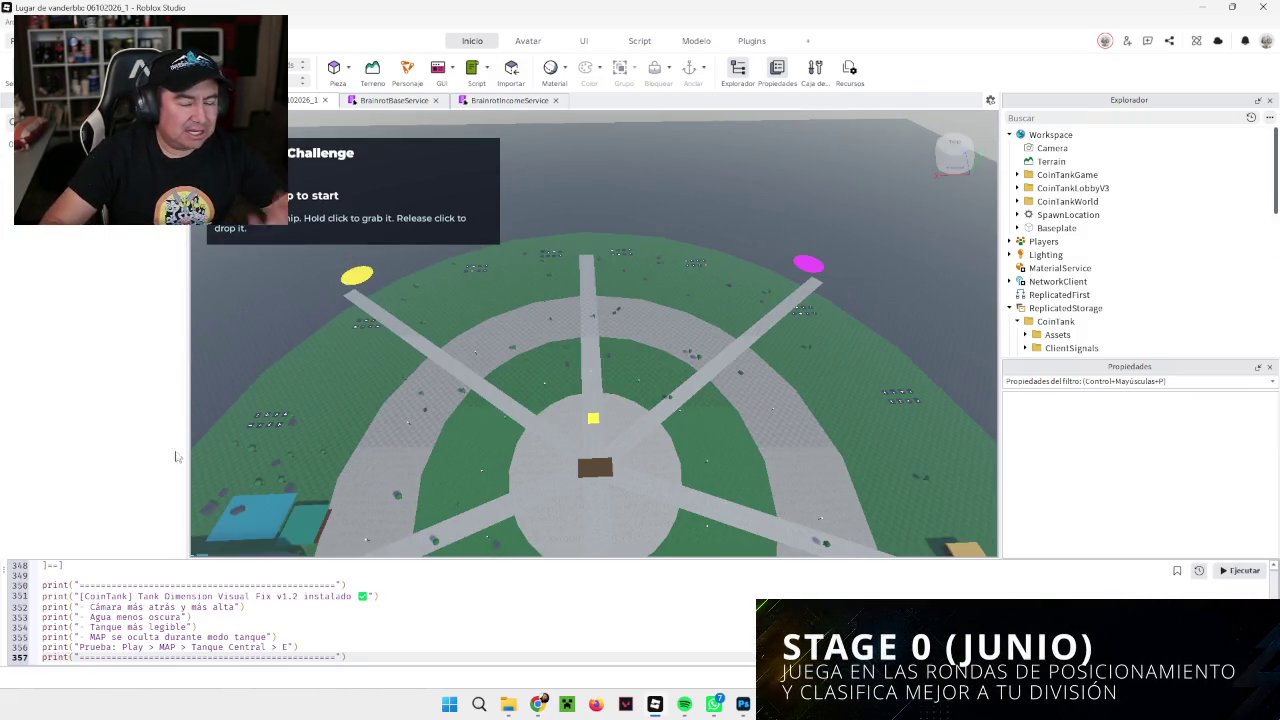
left_click(1240, 570)
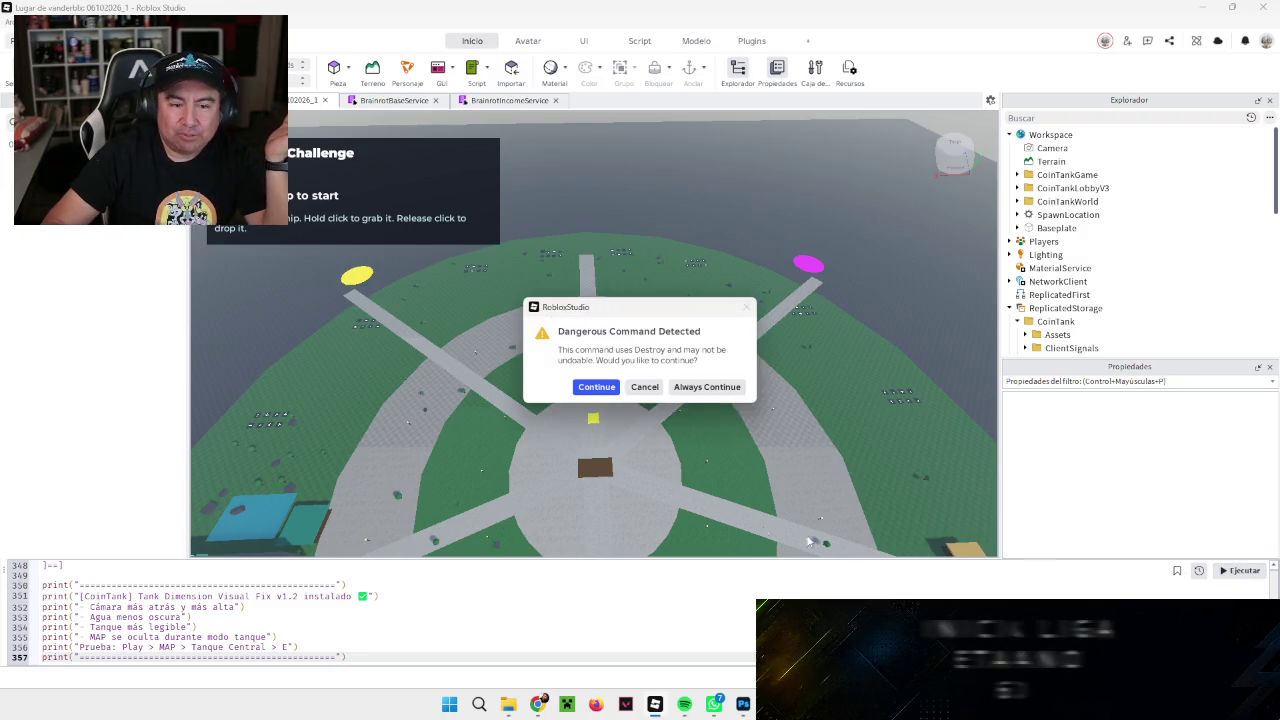
left_click(589, 394)
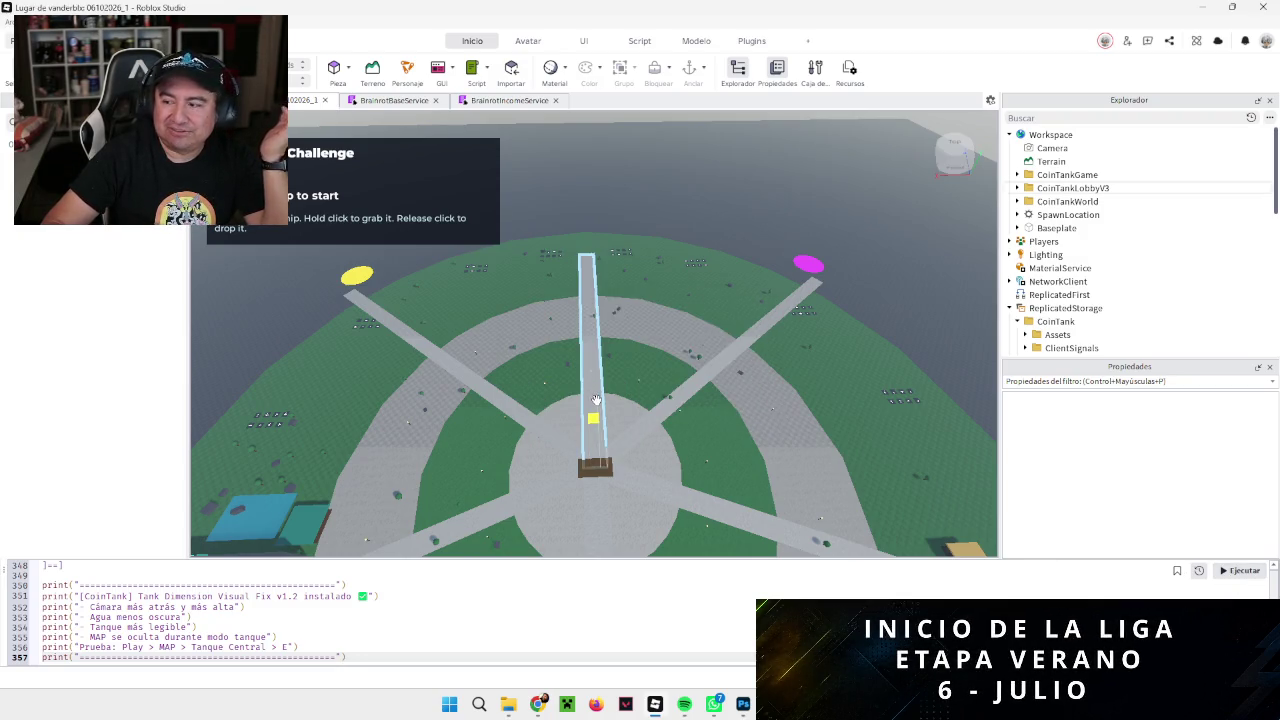
key("F5")
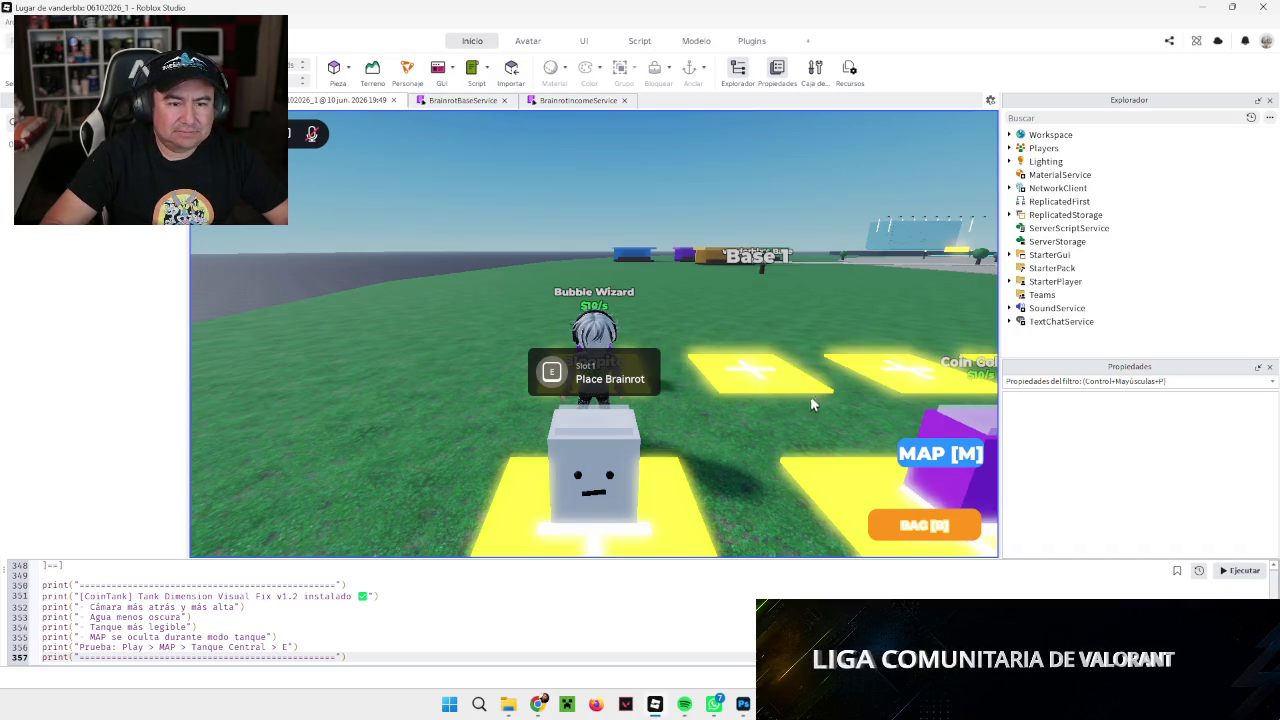
Step: Teleport from the lobby to Tanque Central using the MAP teleport list
left_click(940, 453)
left_click(890, 242)
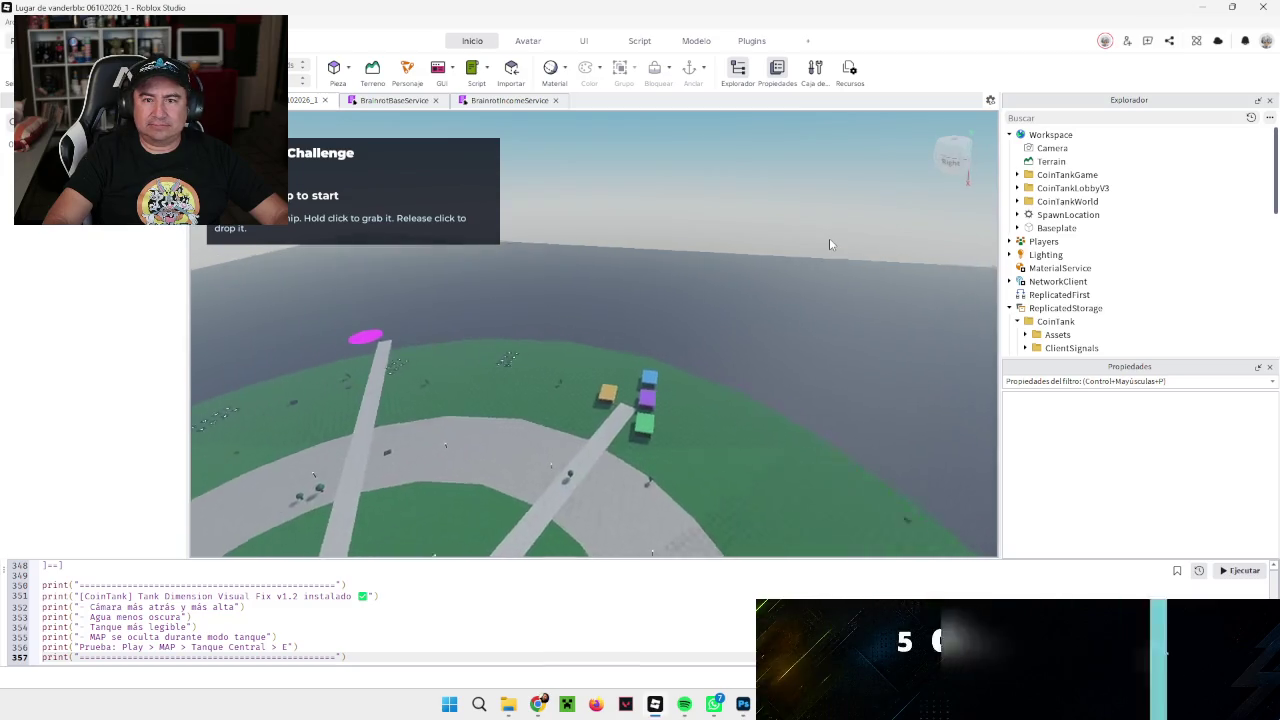
left_click(1018, 175)
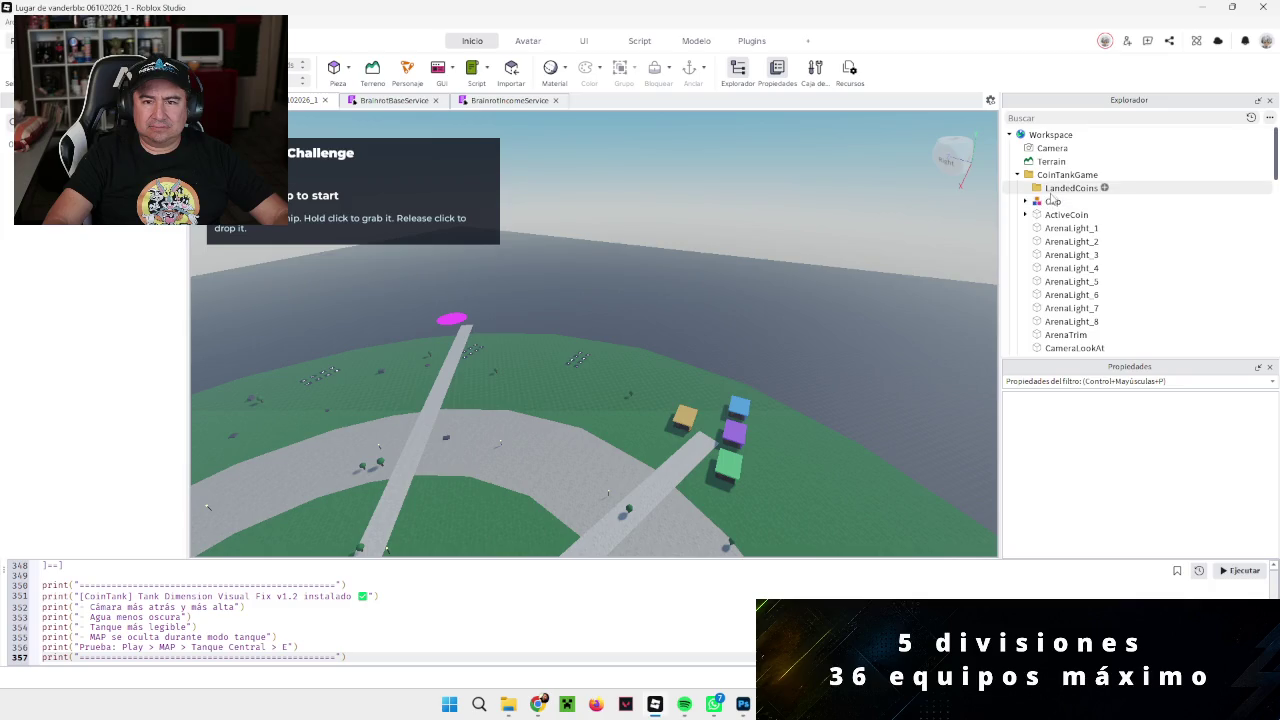
left_click(1070, 228)
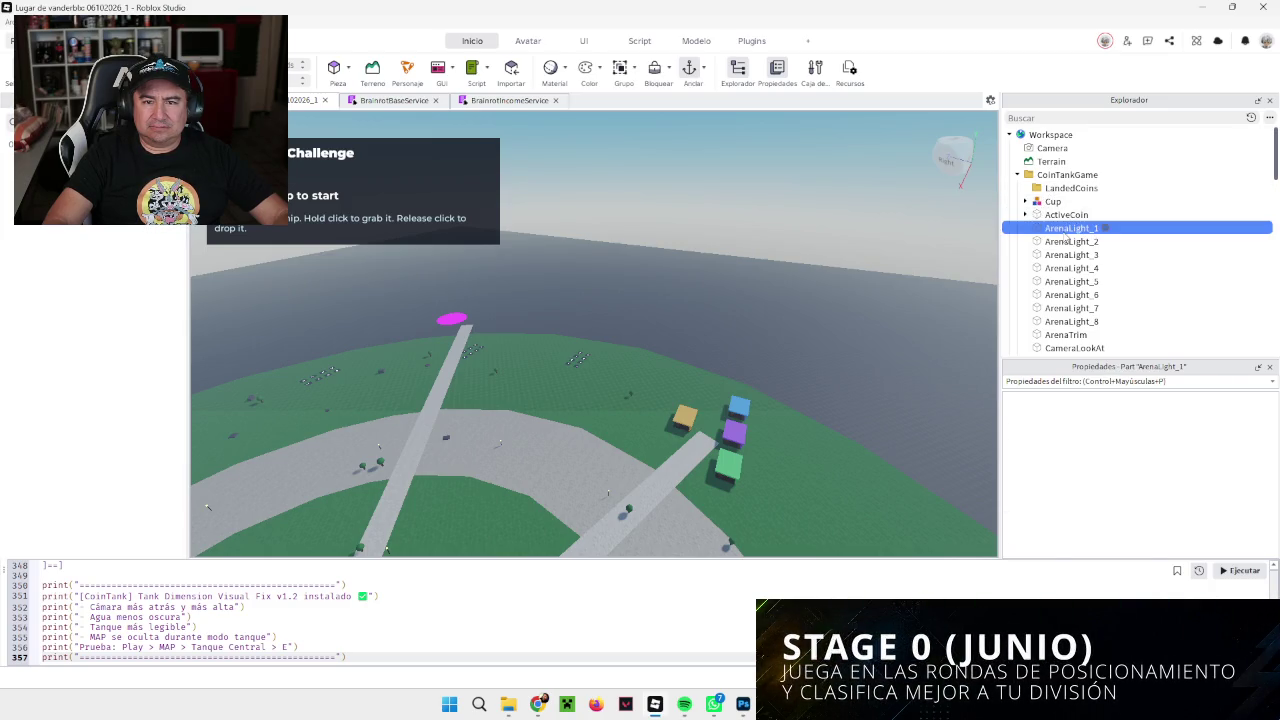
scroll(1068, 266, "down", 1)
scroll(1068, 266, "down", 3)
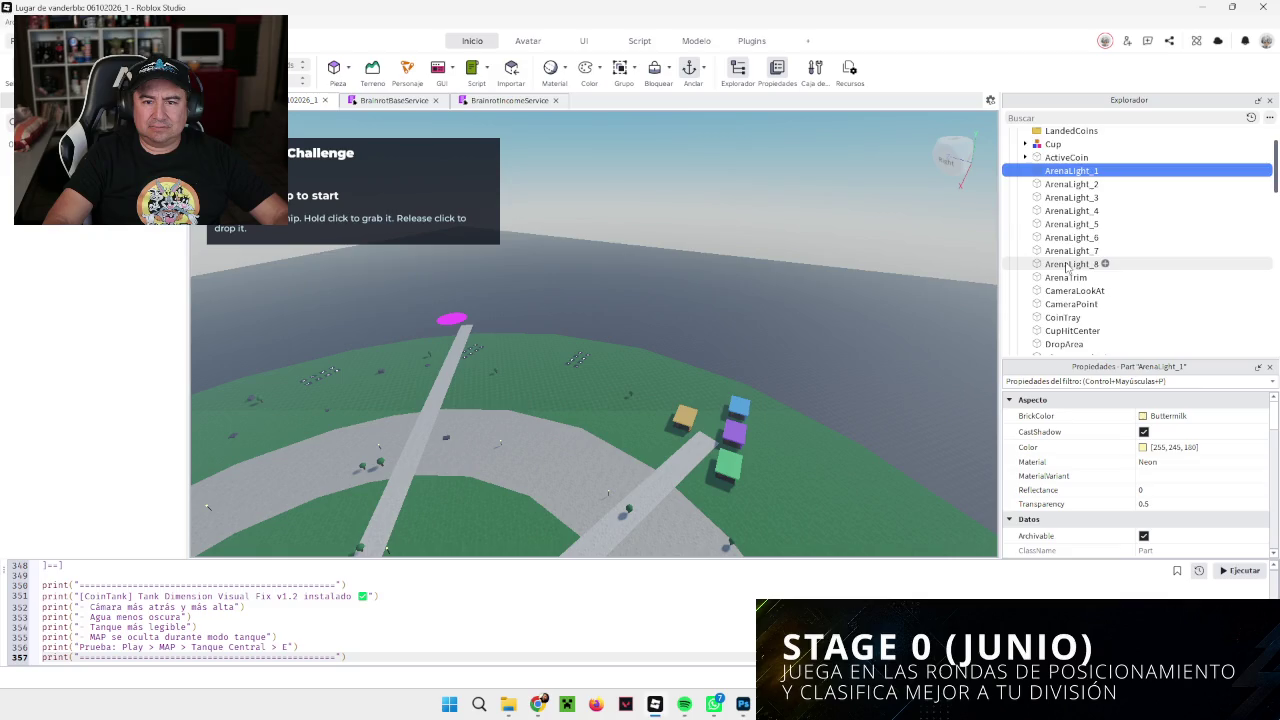
scroll(1066, 265, "down", 1)
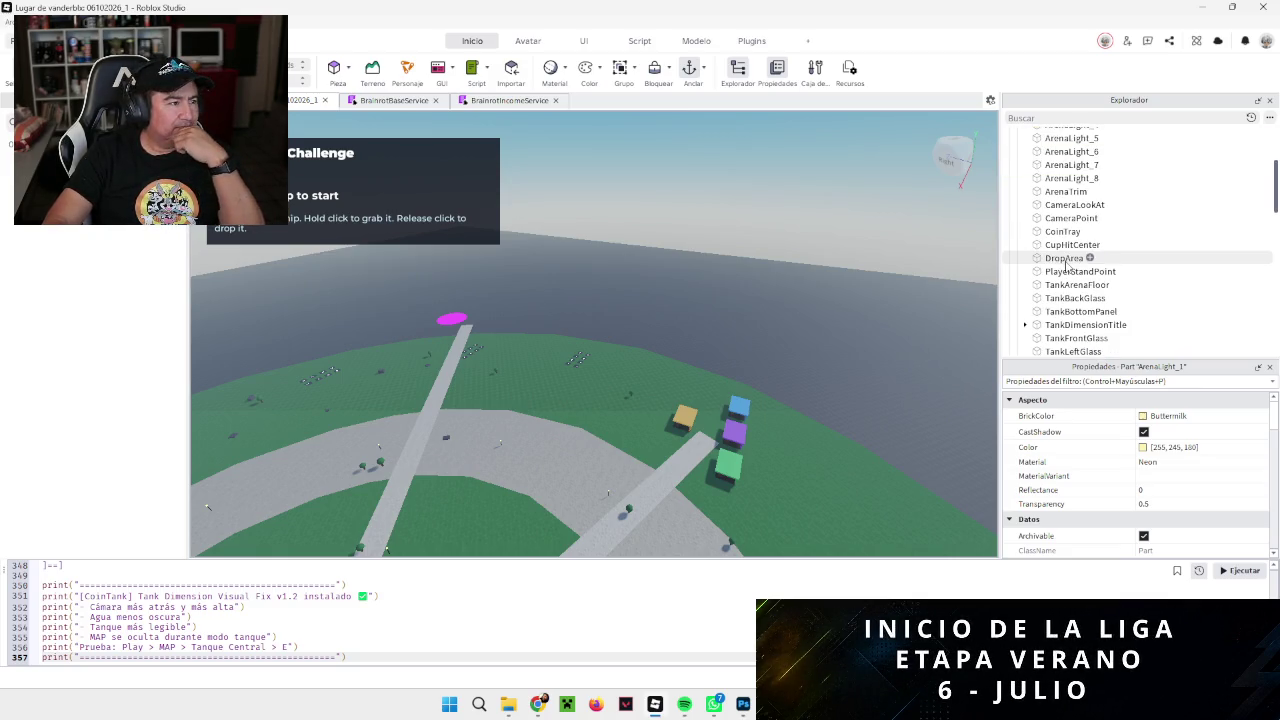
scroll(1066, 265, "down", 4)
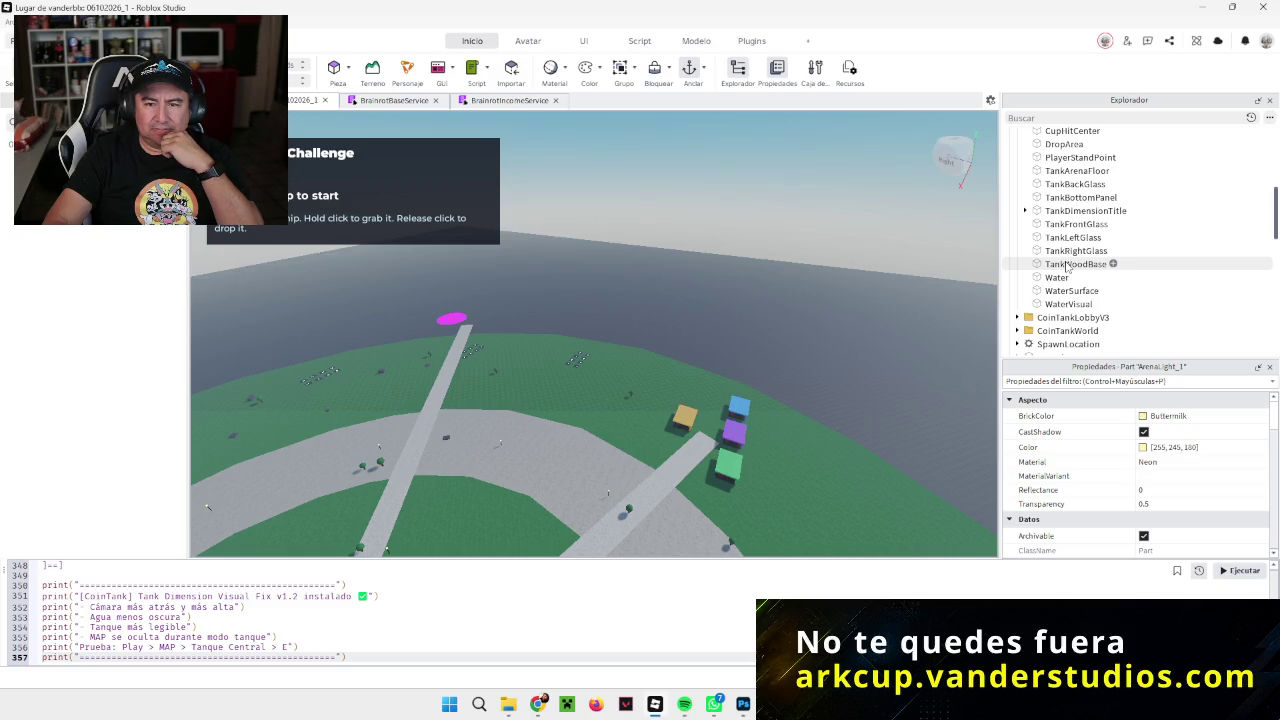
scroll(1066, 265, "down", 2)
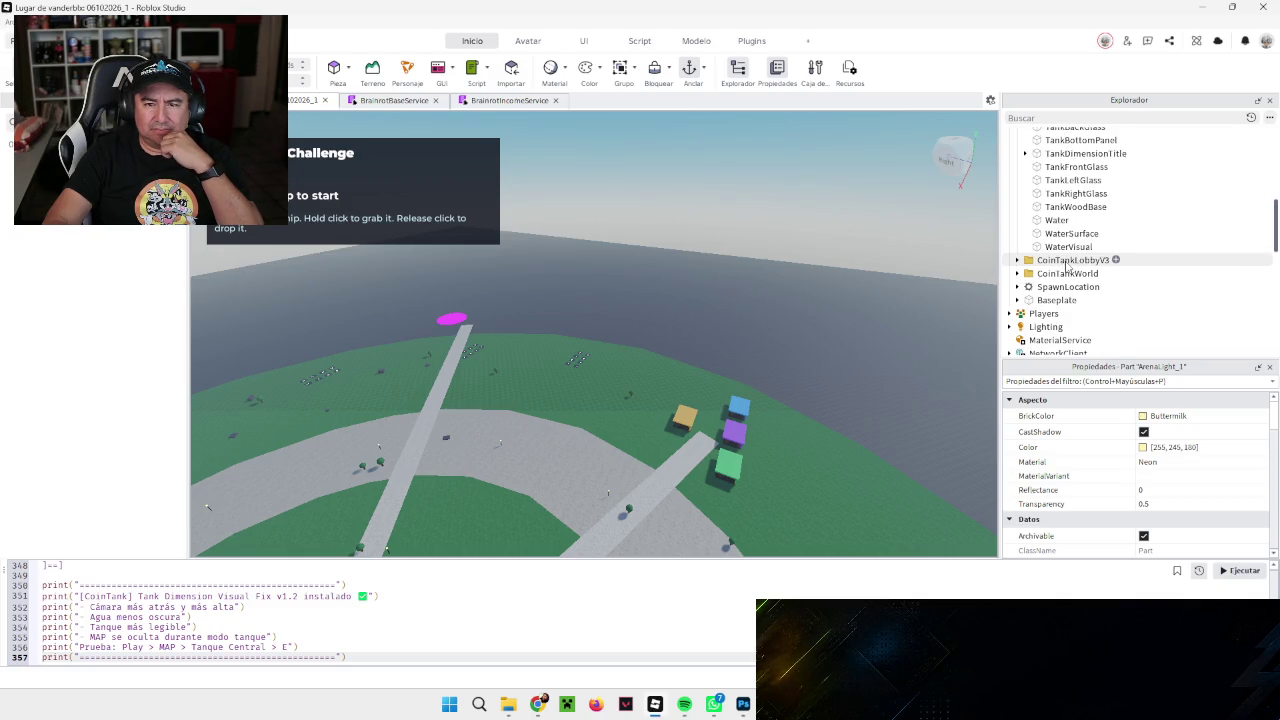
scroll(1066, 265, "up", 10)
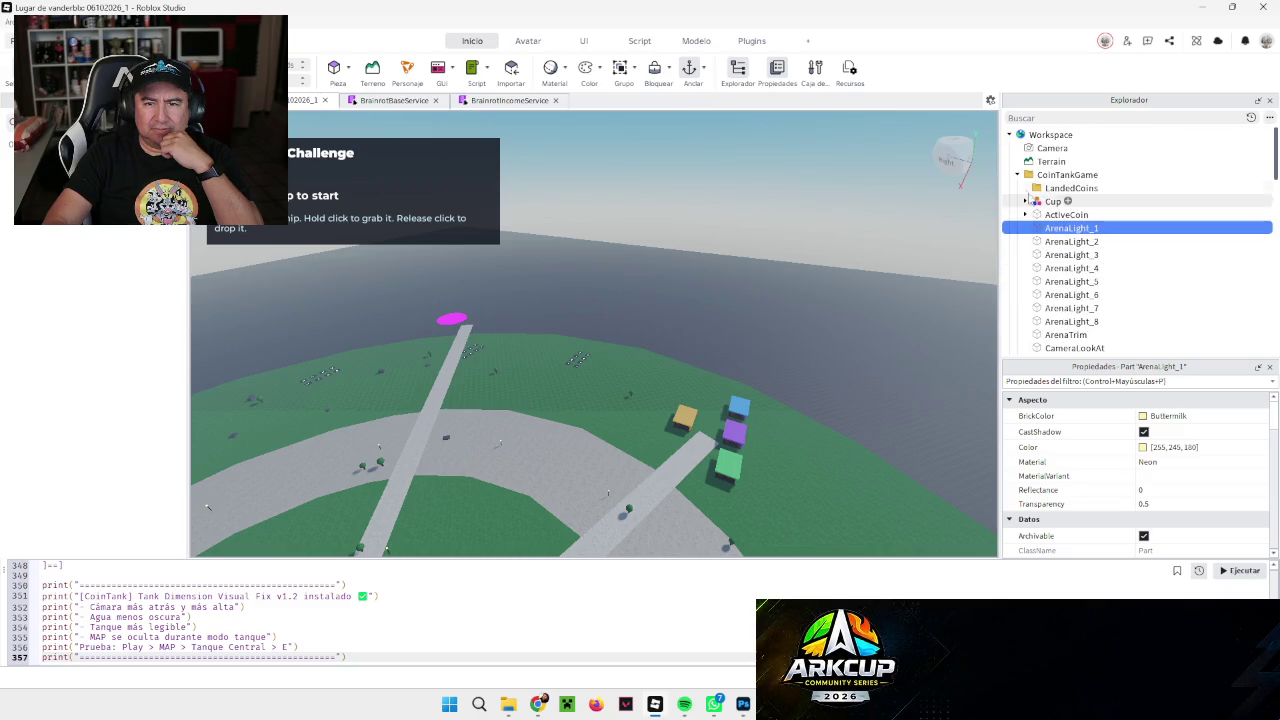
left_click(1017, 174)
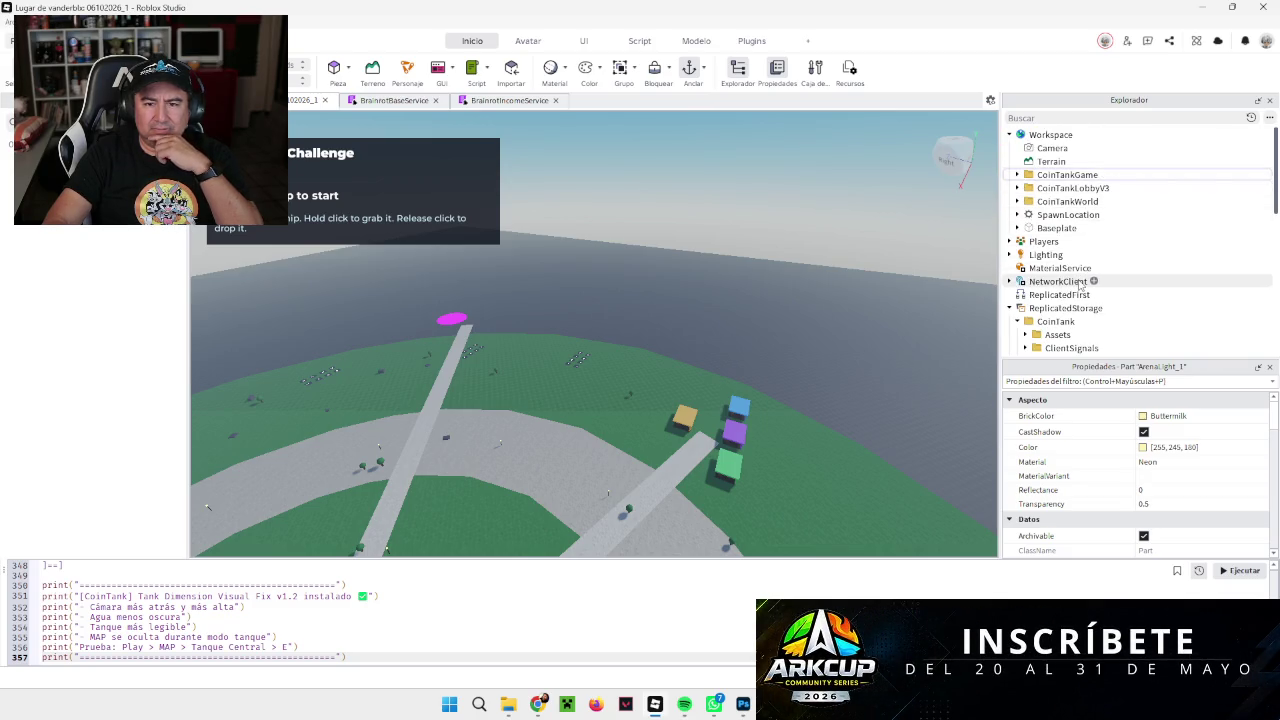
scroll(1080, 285, "down", 2)
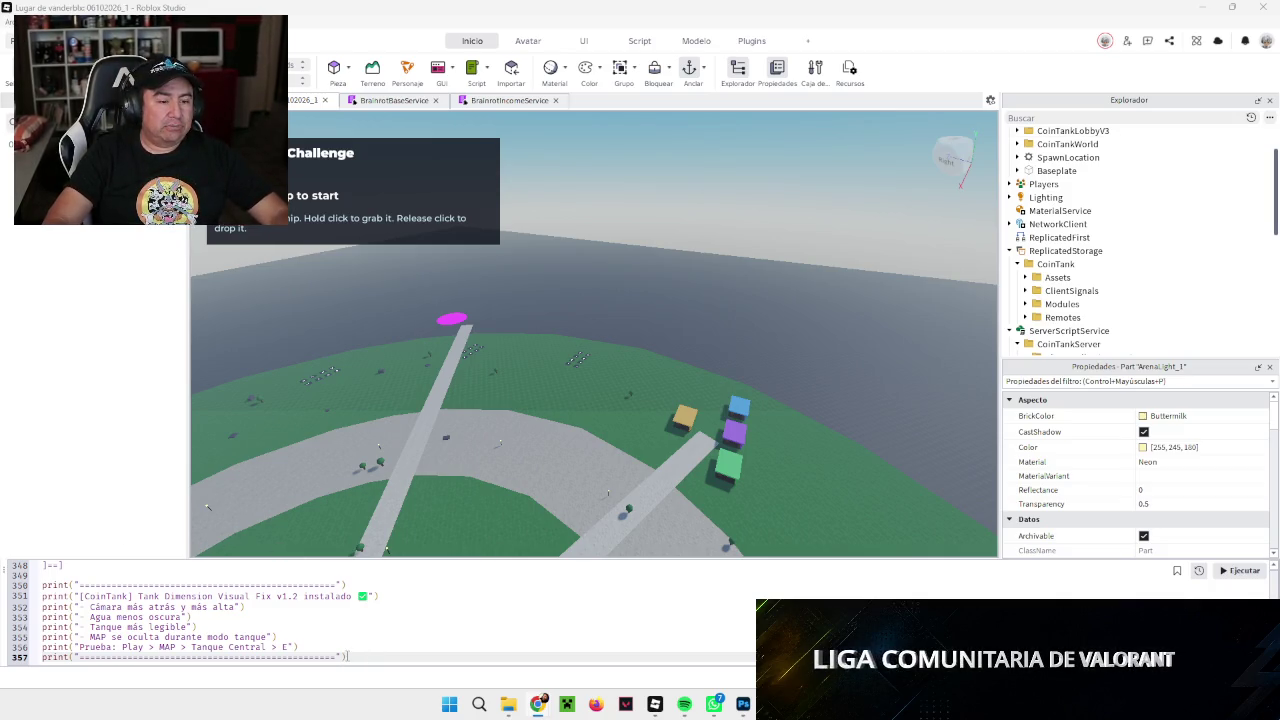
Step: Run the Tank Dimension Restore v1.3 script past the warning, then save the place with Ctrl+S
key("ctrl+a")
key("ctrl+v")
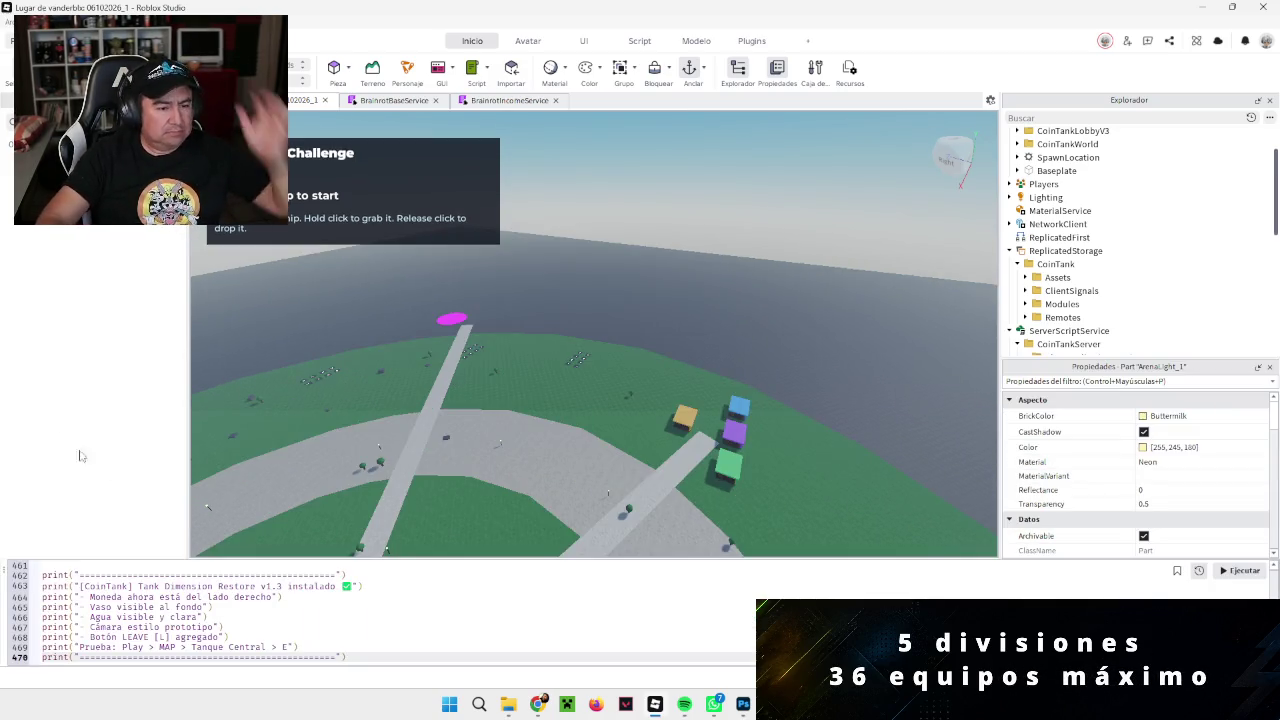
left_click(1231, 575)
left_click(596, 387)
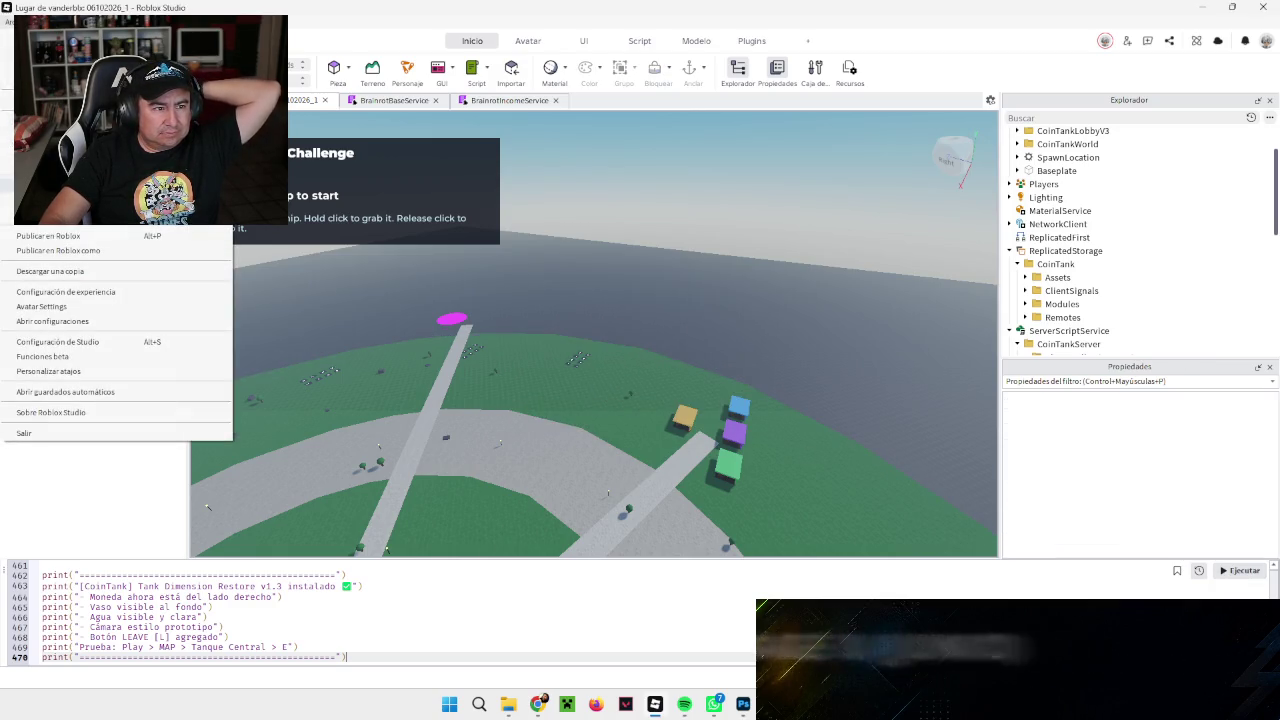
key("ctrl+s")
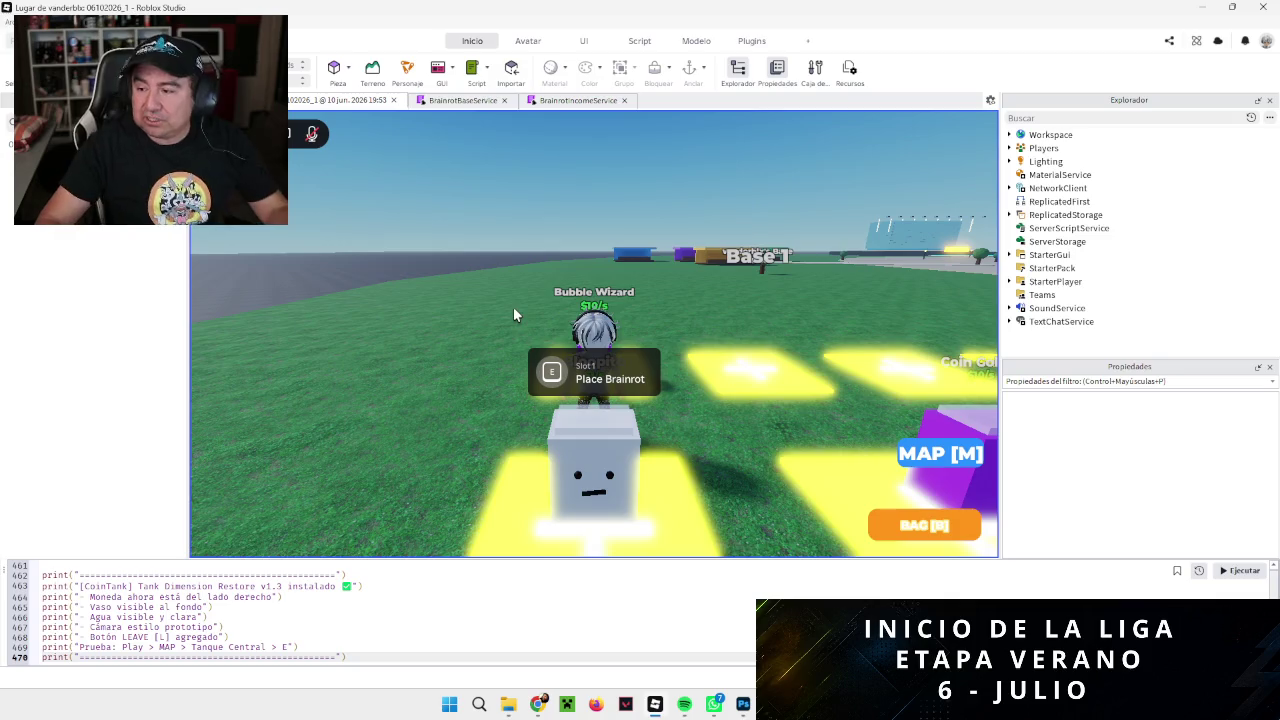
Step: Teleport into the Tanque Central tank from the MAP teleport menu
left_click(966, 458)
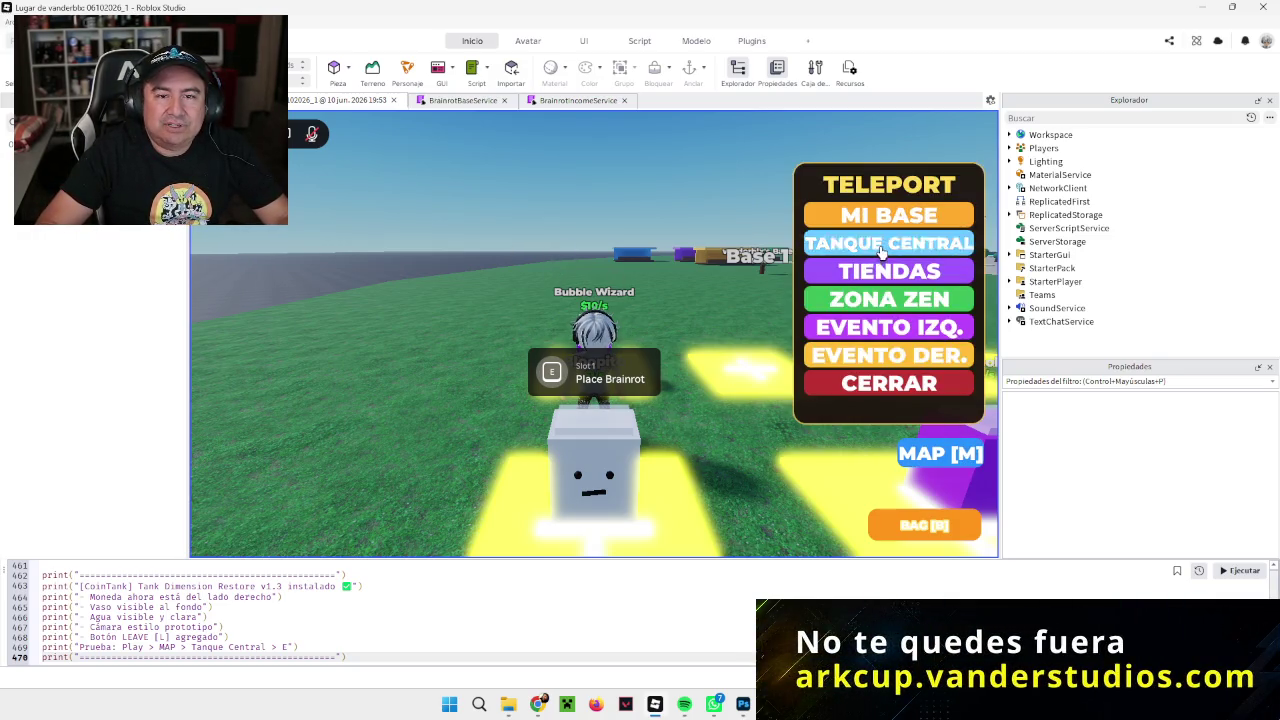
left_click(881, 248)
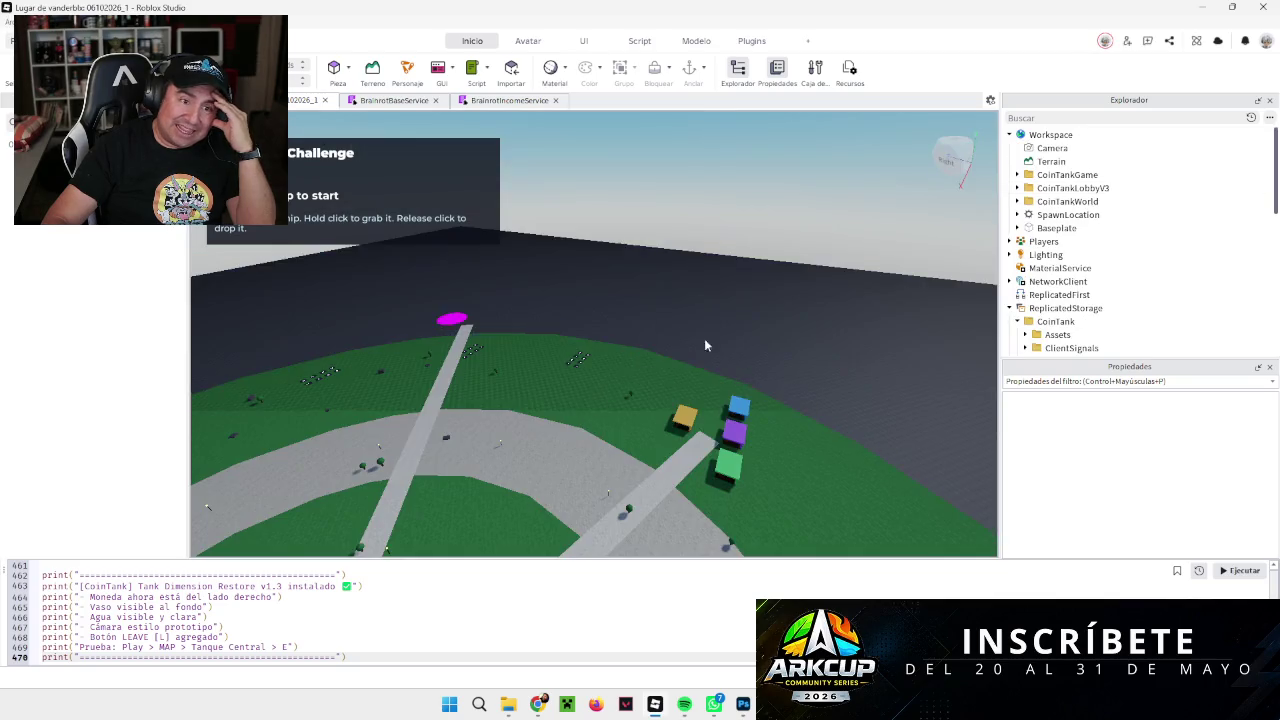
Step: Zoom in on the Tanque Central entrance and select its outer stone ring part
scroll(753, 307, "up", 5)
scroll(753, 307, "up", 5)
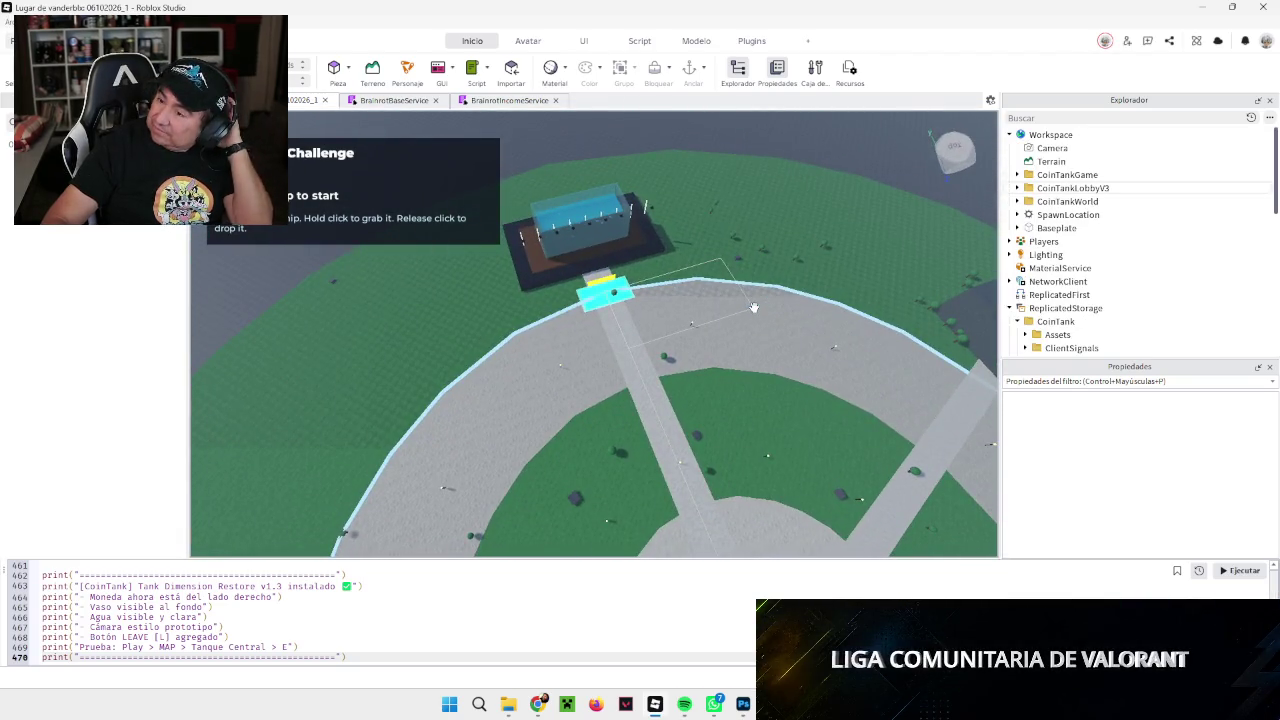
scroll(753, 307, "up", 1)
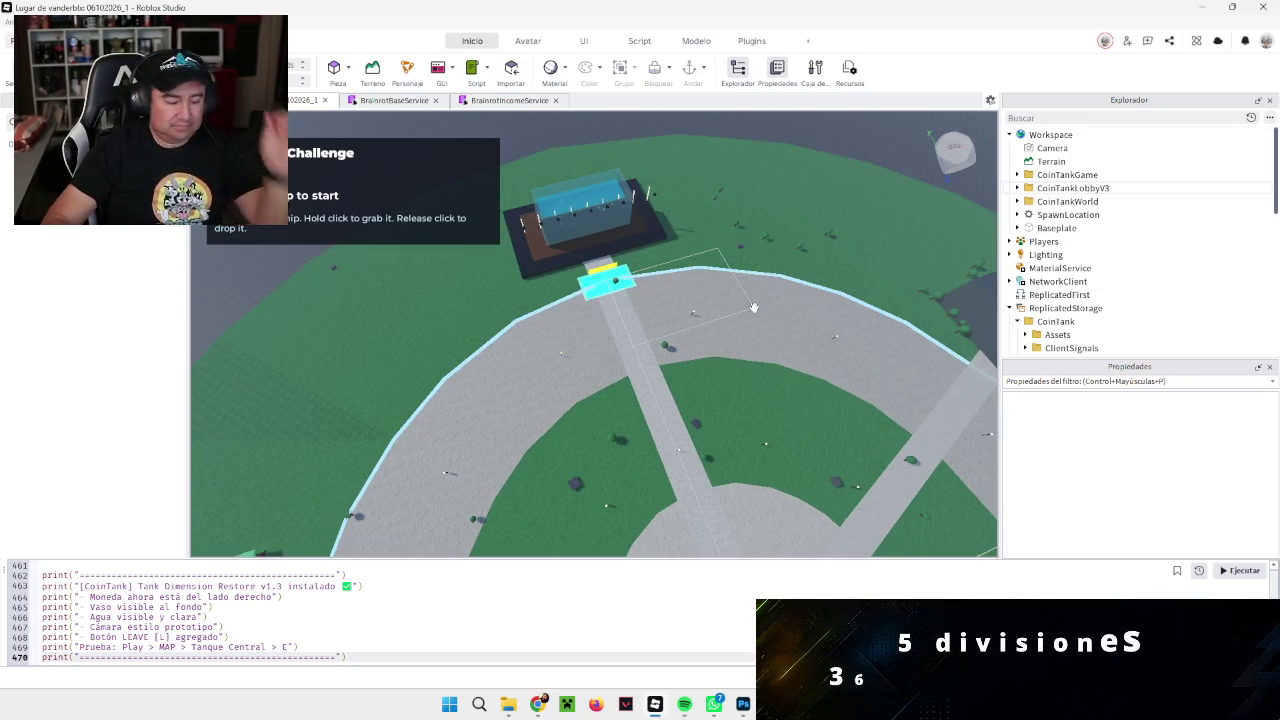
scroll(753, 307, "up", 3)
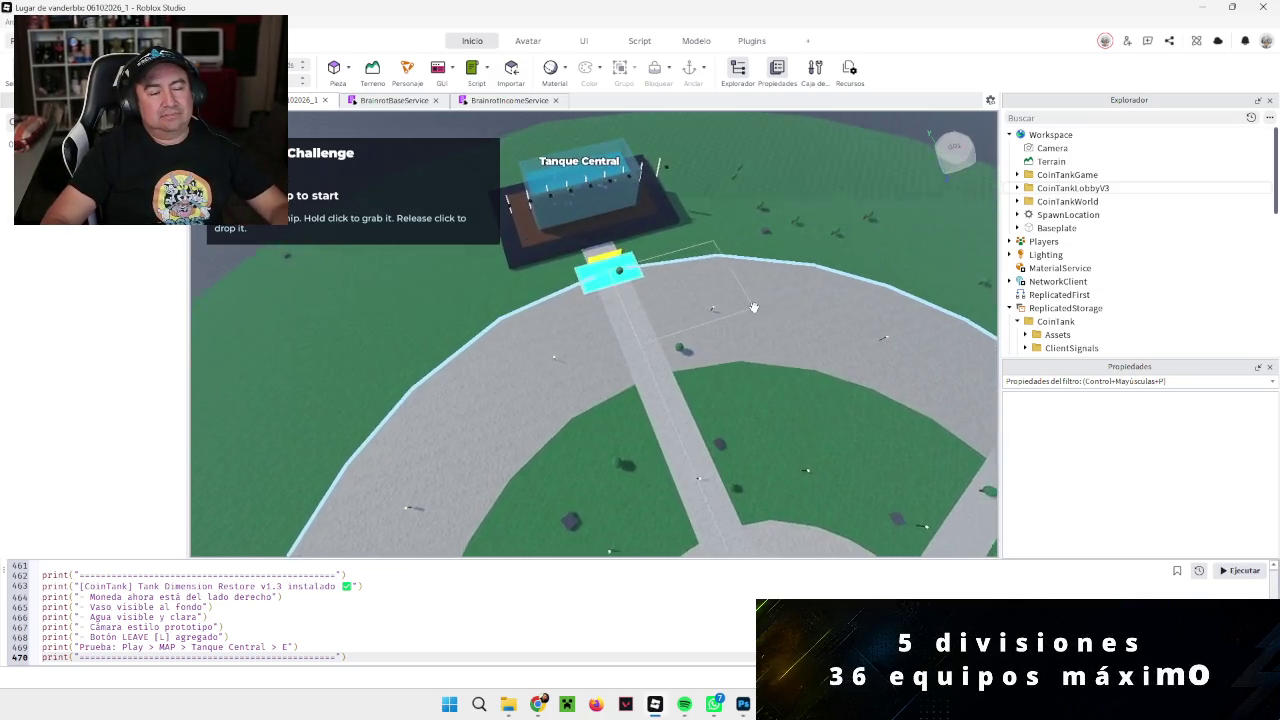
scroll(753, 307, "up", 3)
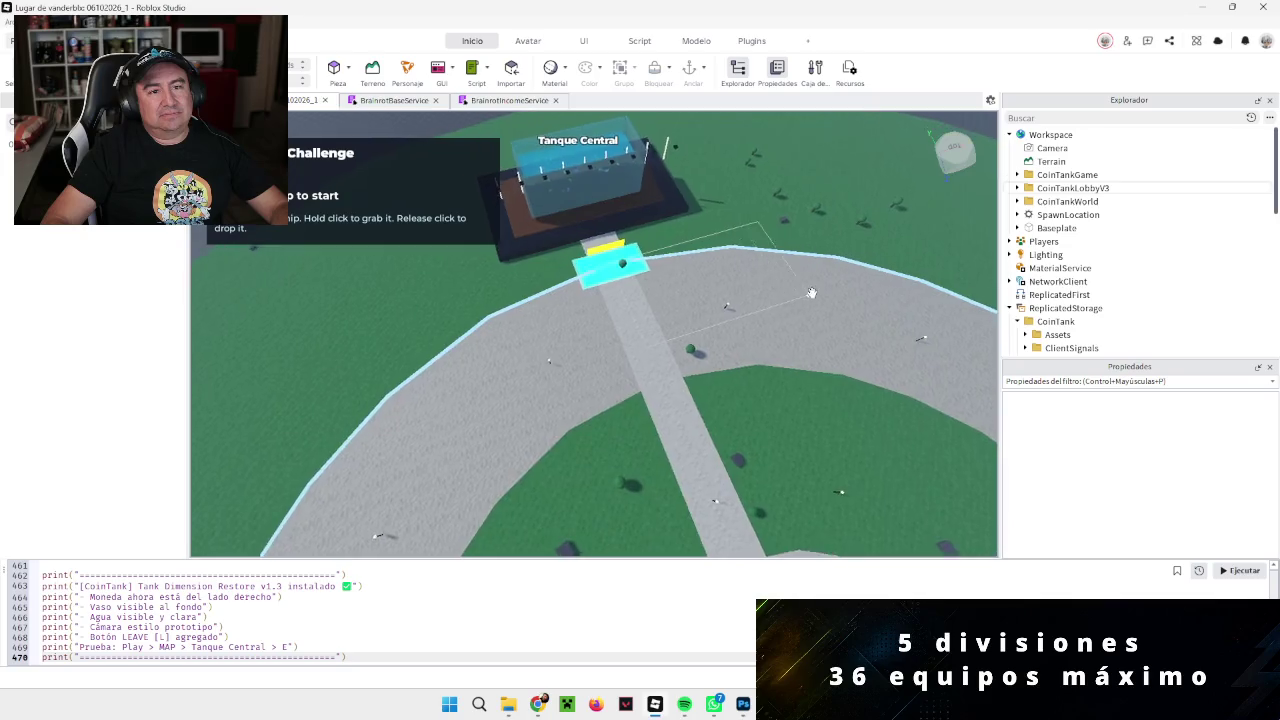
left_click(770, 280)
Step: Frame the START TANK 1 pad and select the TankChallengeEntrance model
scroll(790, 262, "up", 4)
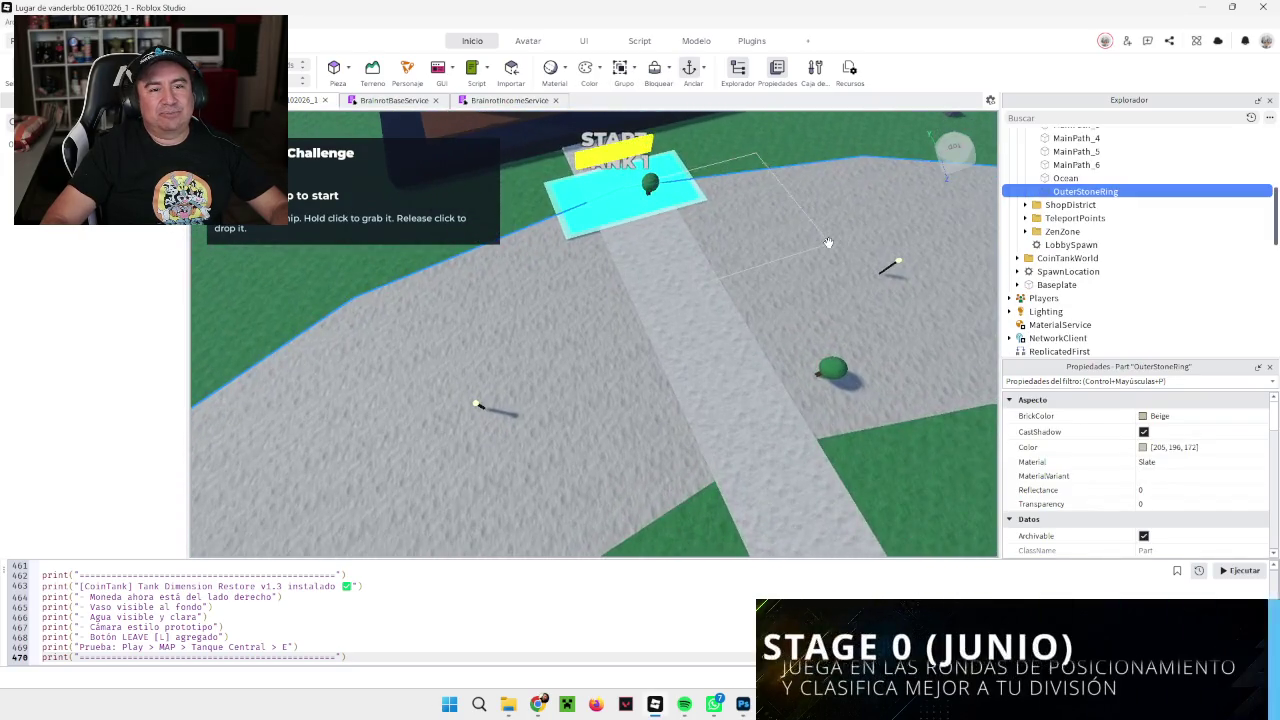
scroll(828, 242, "up", 5)
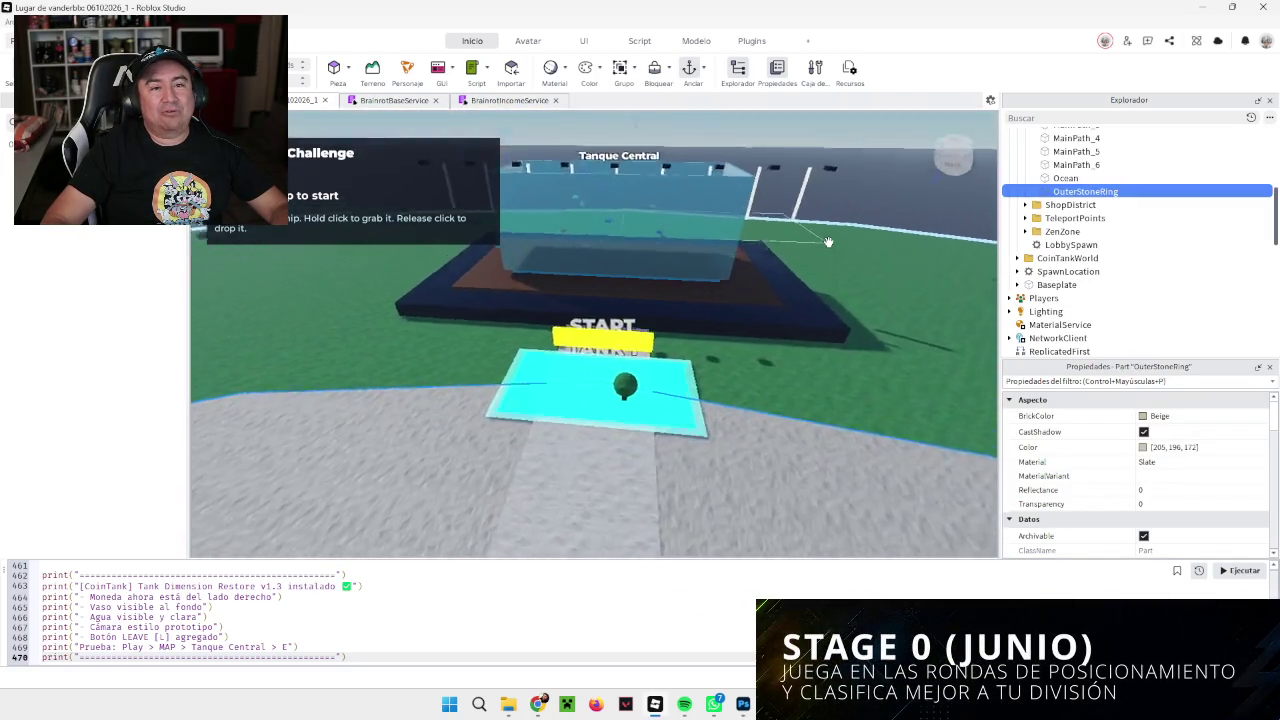
scroll(828, 242, "up", 5)
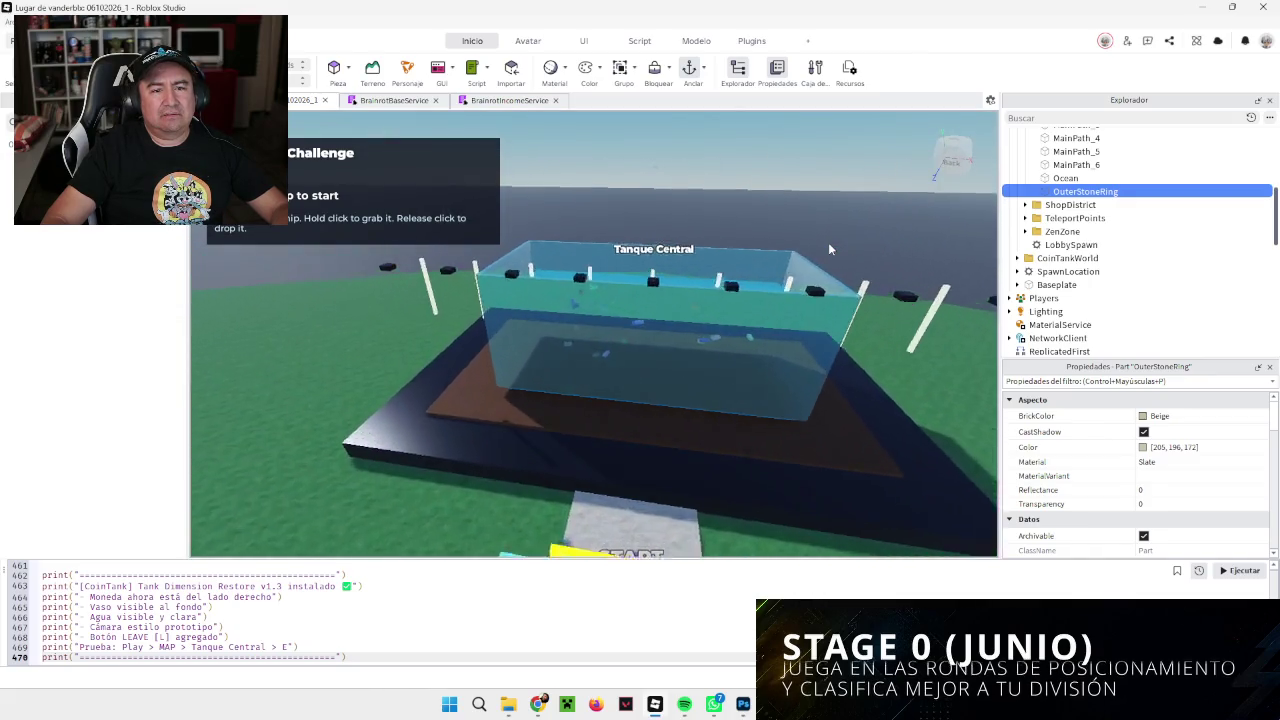
scroll(828, 249, "down", 10)
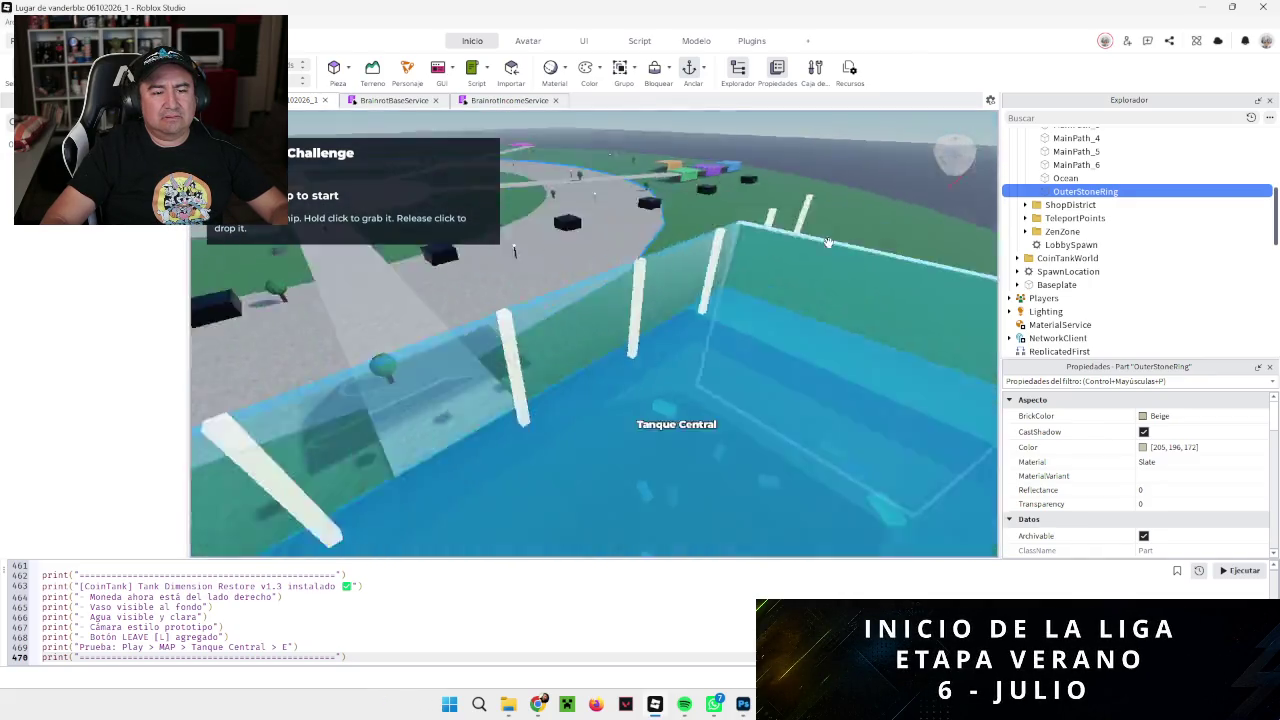
scroll(828, 242, "up", 5)
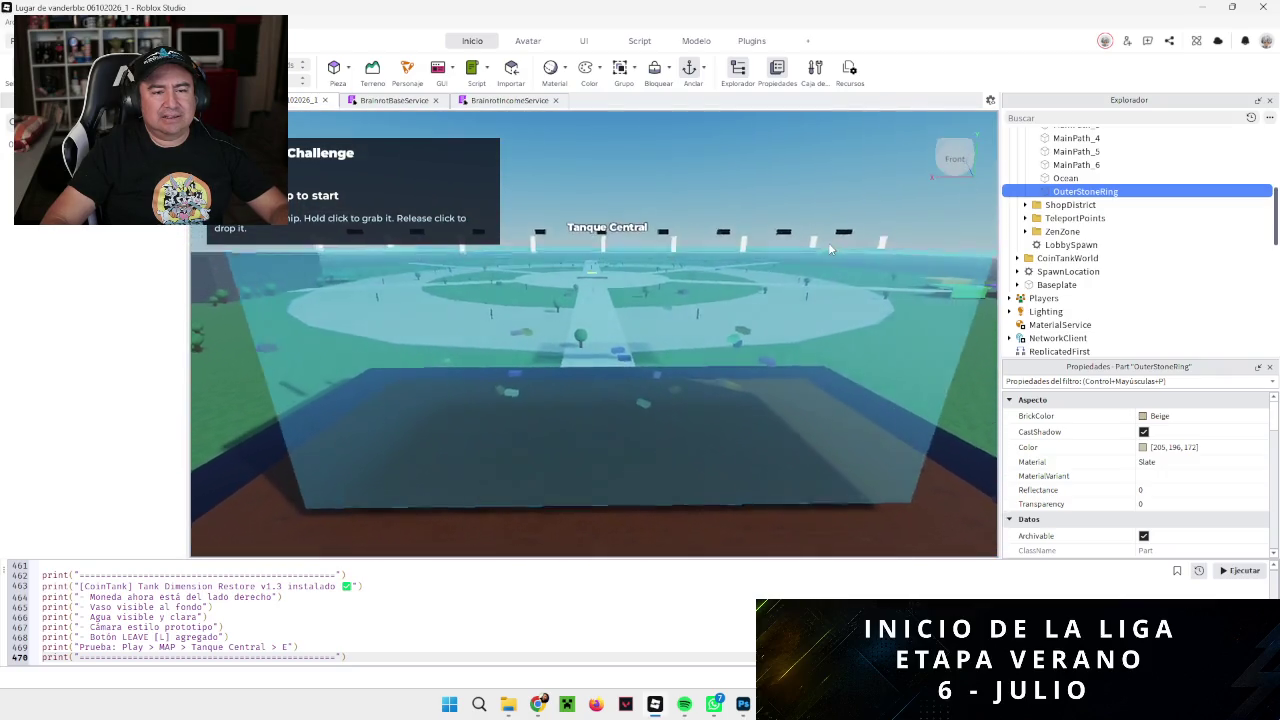
scroll(828, 242, "up", 3)
scroll(828, 242, "down", 5)
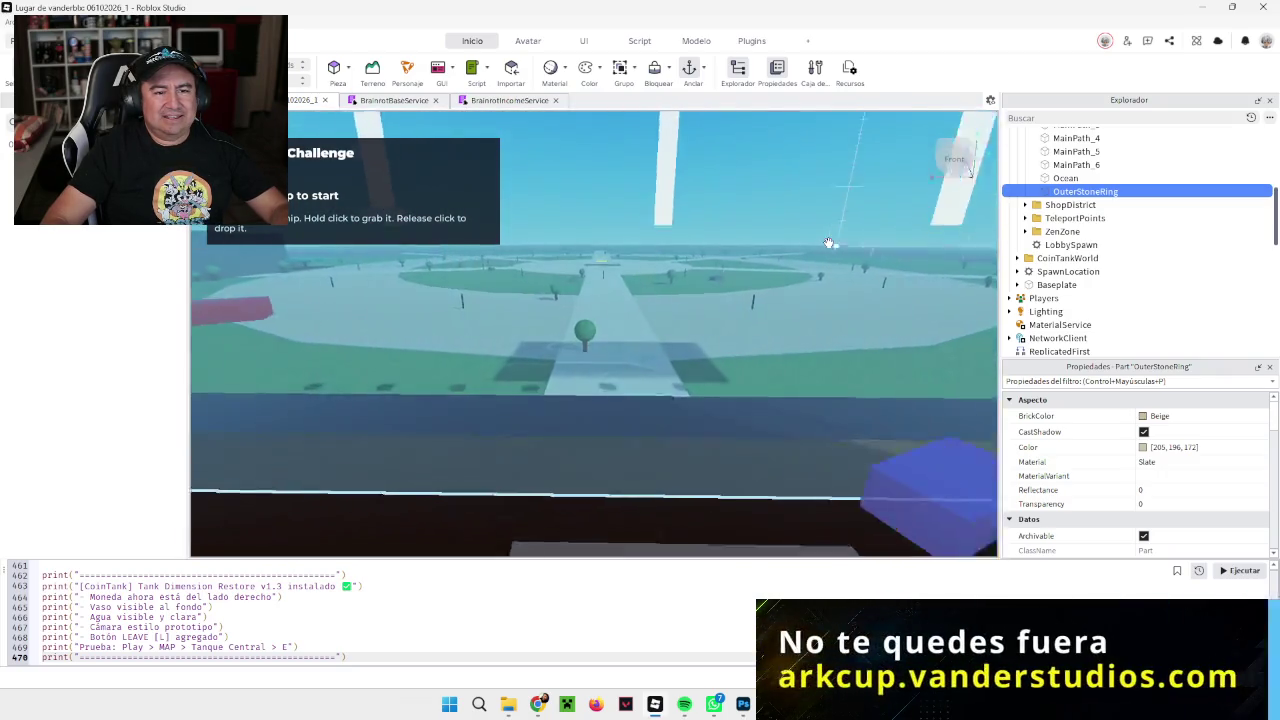
scroll(828, 242, "up", 2)
left_click_drag(828, 242, 829, 242)
scroll(828, 242, "down", 5)
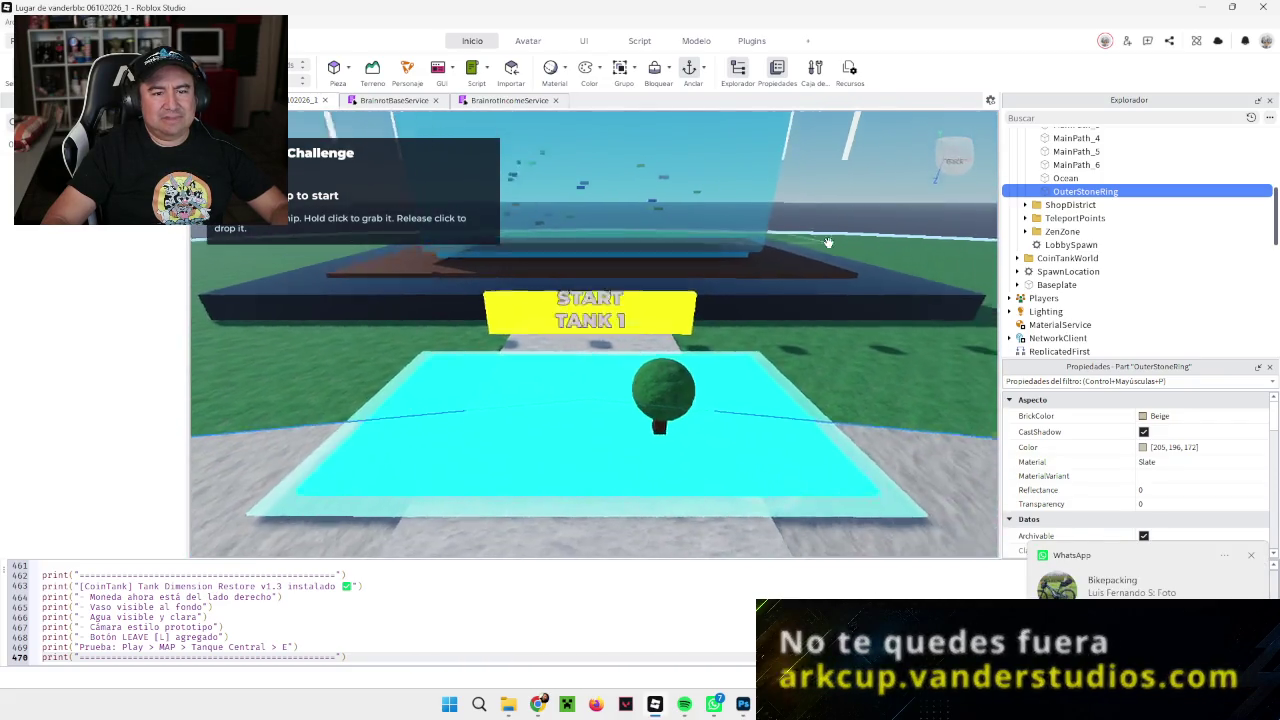
left_click(605, 350)
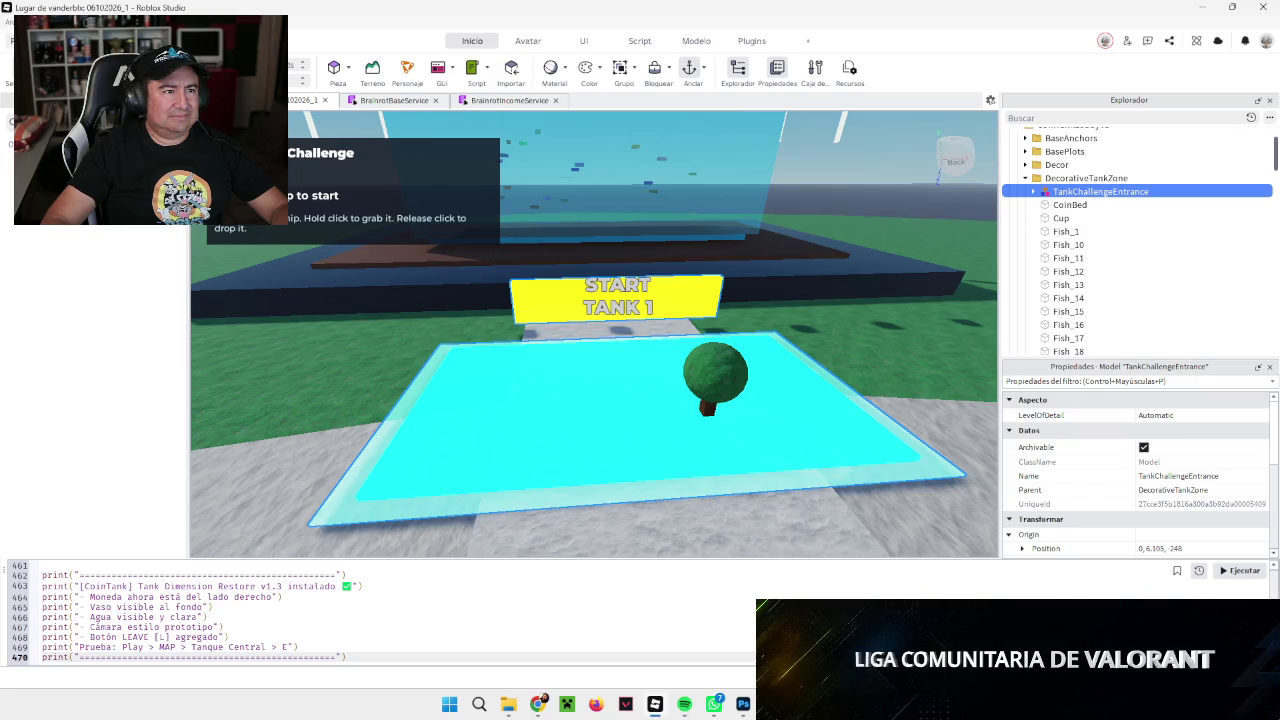
Step: Start a playtest and try teleporting to Tanque Central from the MAP menu
left_click(320, 160)
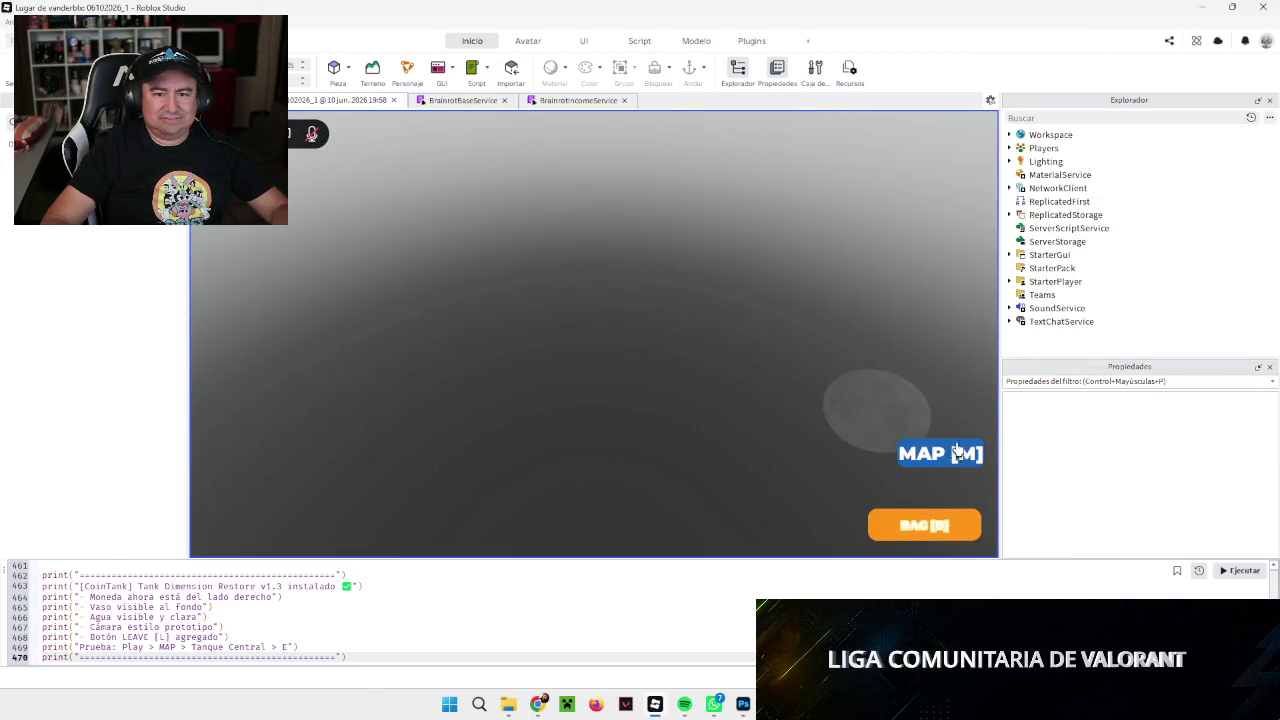
left_click(953, 455)
left_click(900, 243)
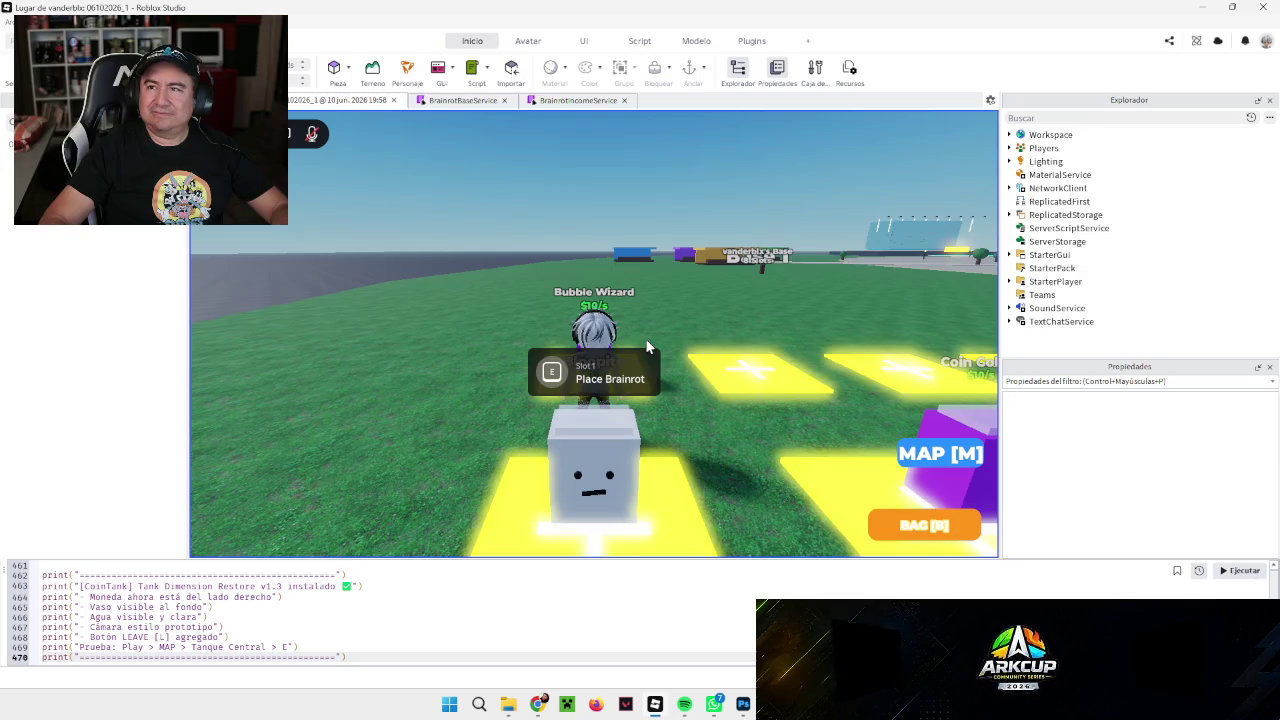
Step: Teleport to TANQUE CENTRAL, walk into the cyan pool and activate Play Tank to enter Tank 1 Training
key("m")
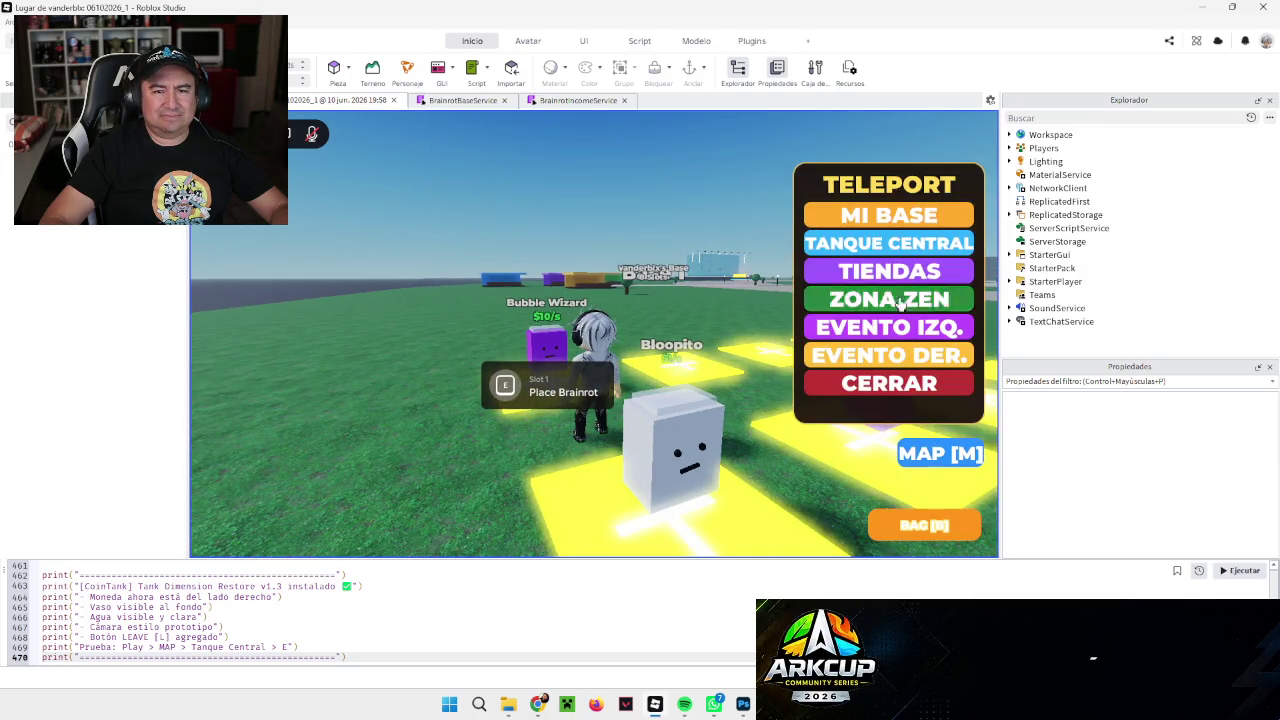
left_click(899, 301)
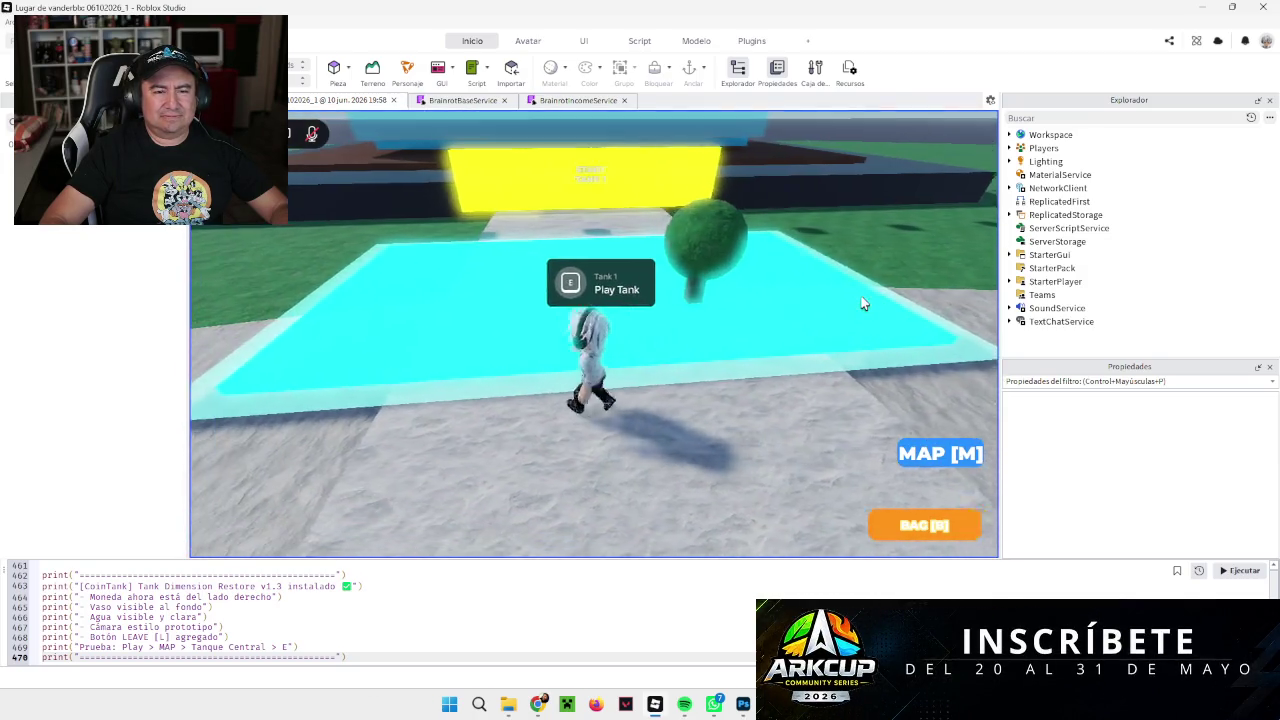
key("w")
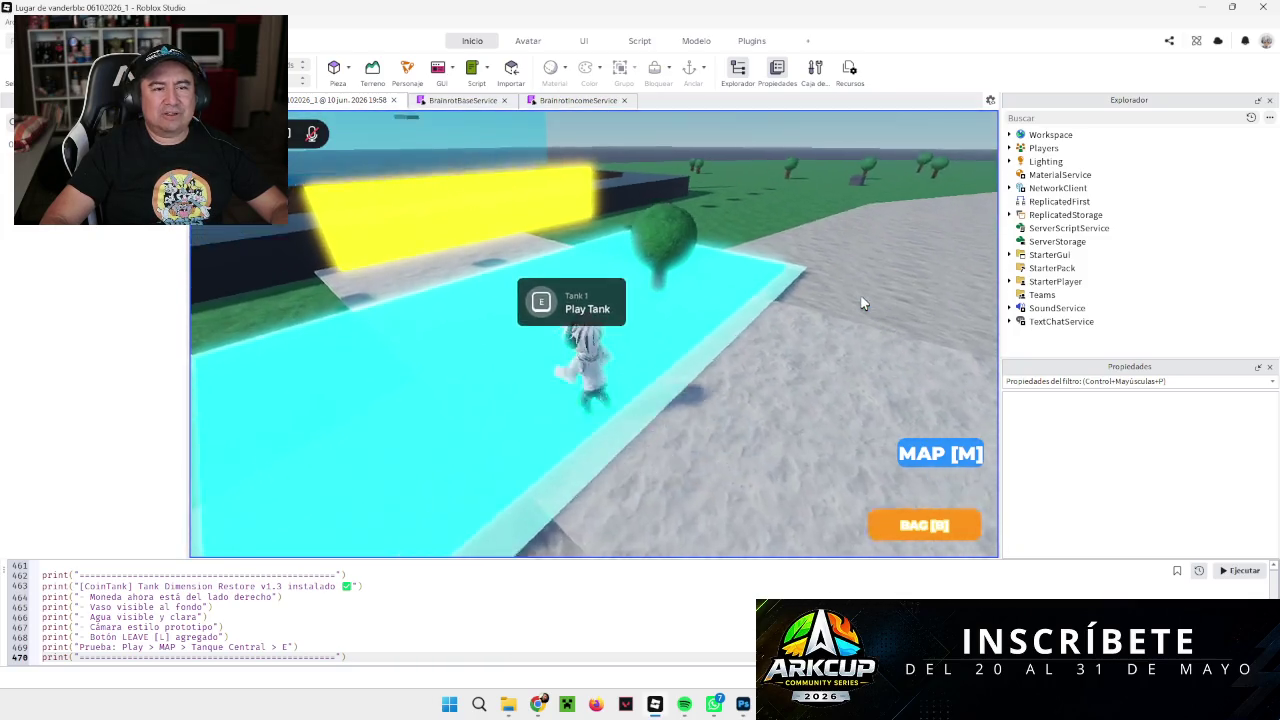
key("a")
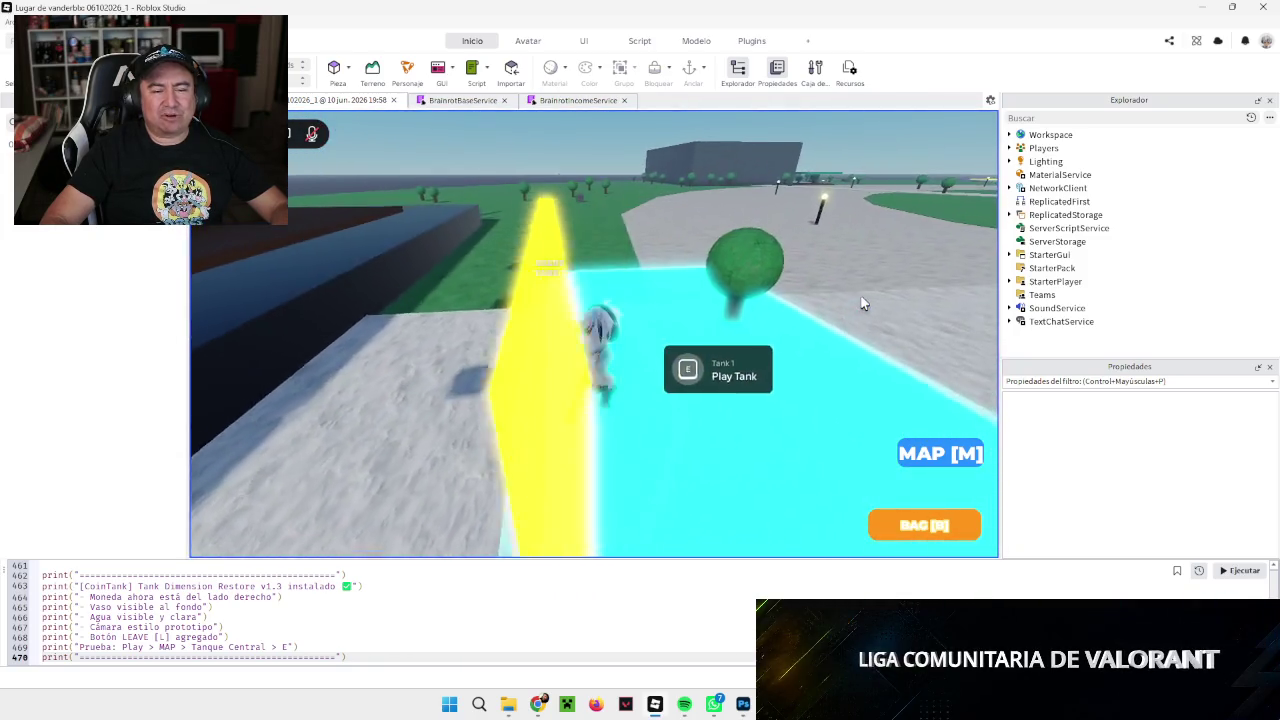
key("s")
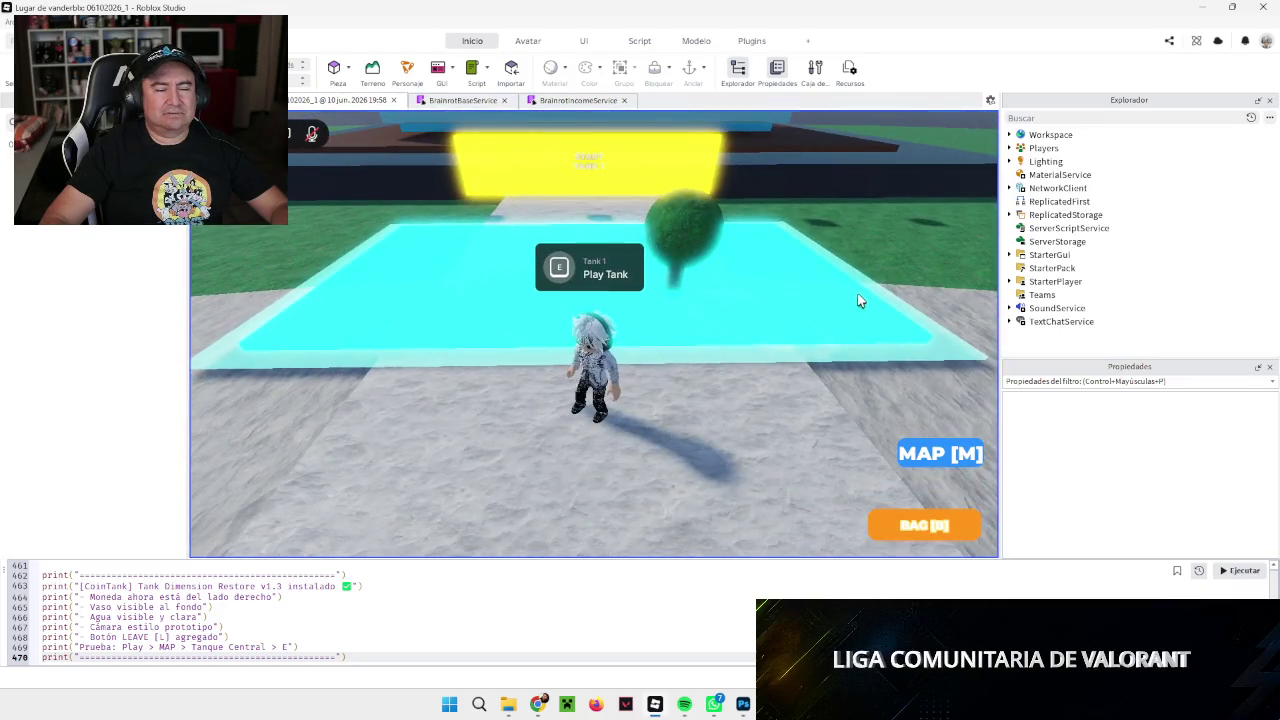
key("w")
key("e")
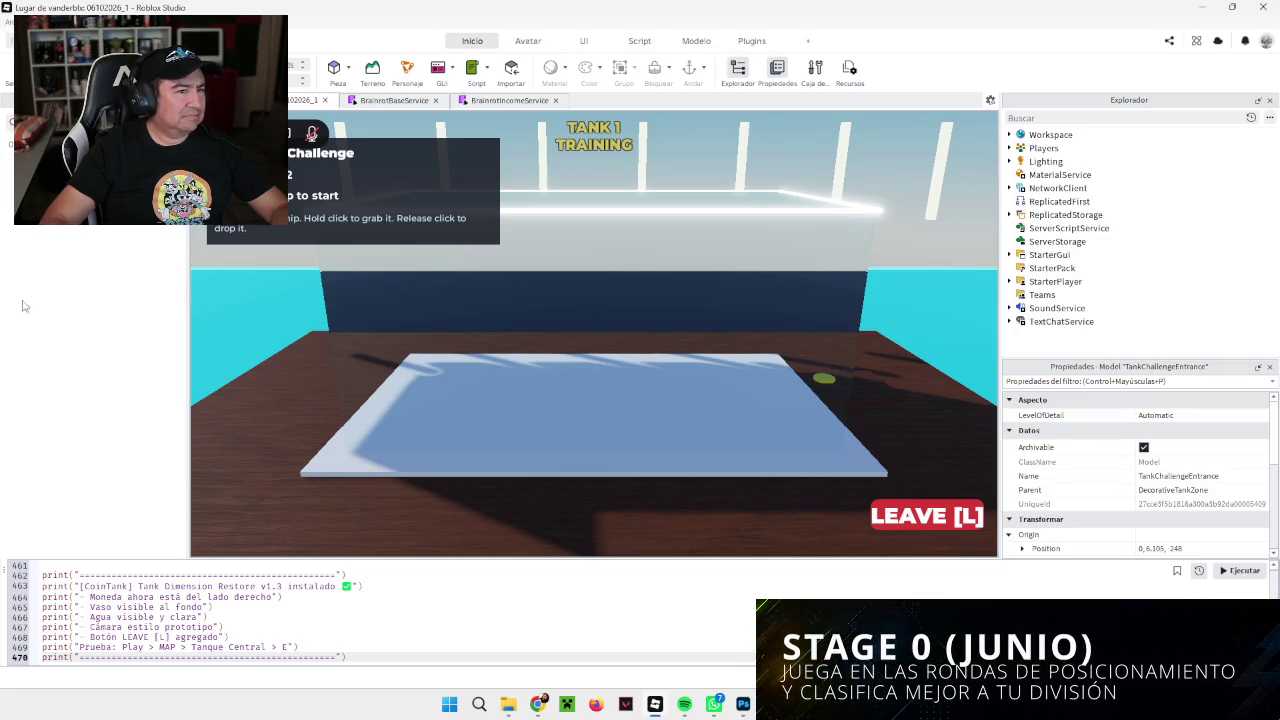
Step: Stop the playtest with Shift+F5 to get back to editing the lobby
key("shift+F5")
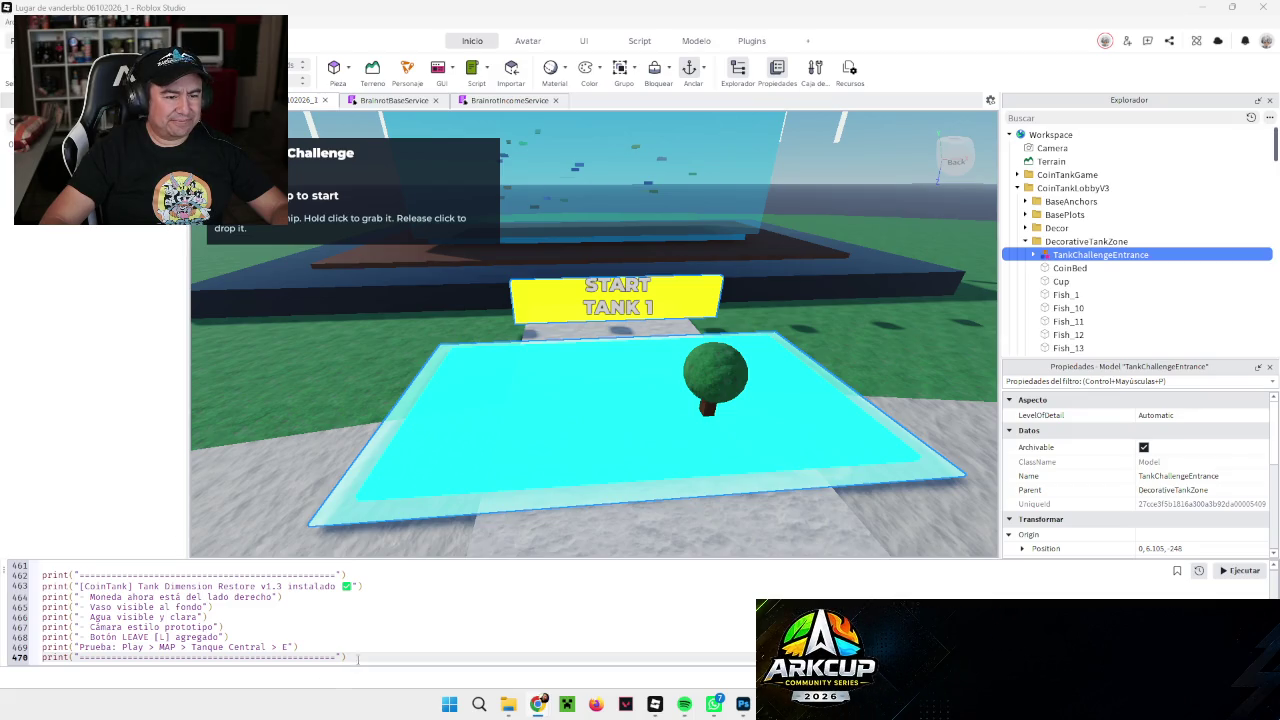
Step: Swap the command-bar code for the v1.4 Emergency Tank Restore script and run it, confirming the destroy warning
key("ctrl+a")
scroll(358, 620, "up", 20)
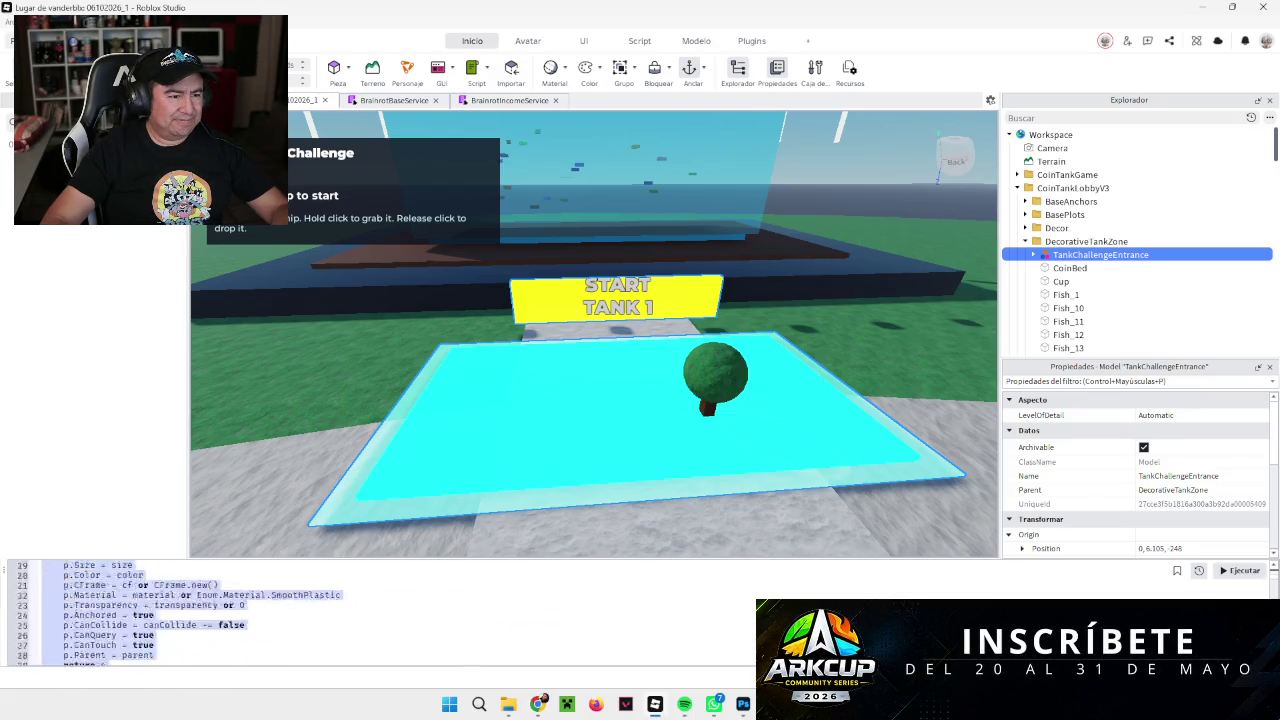
scroll(358, 612, "up", 6)
key("ctrl+Return")
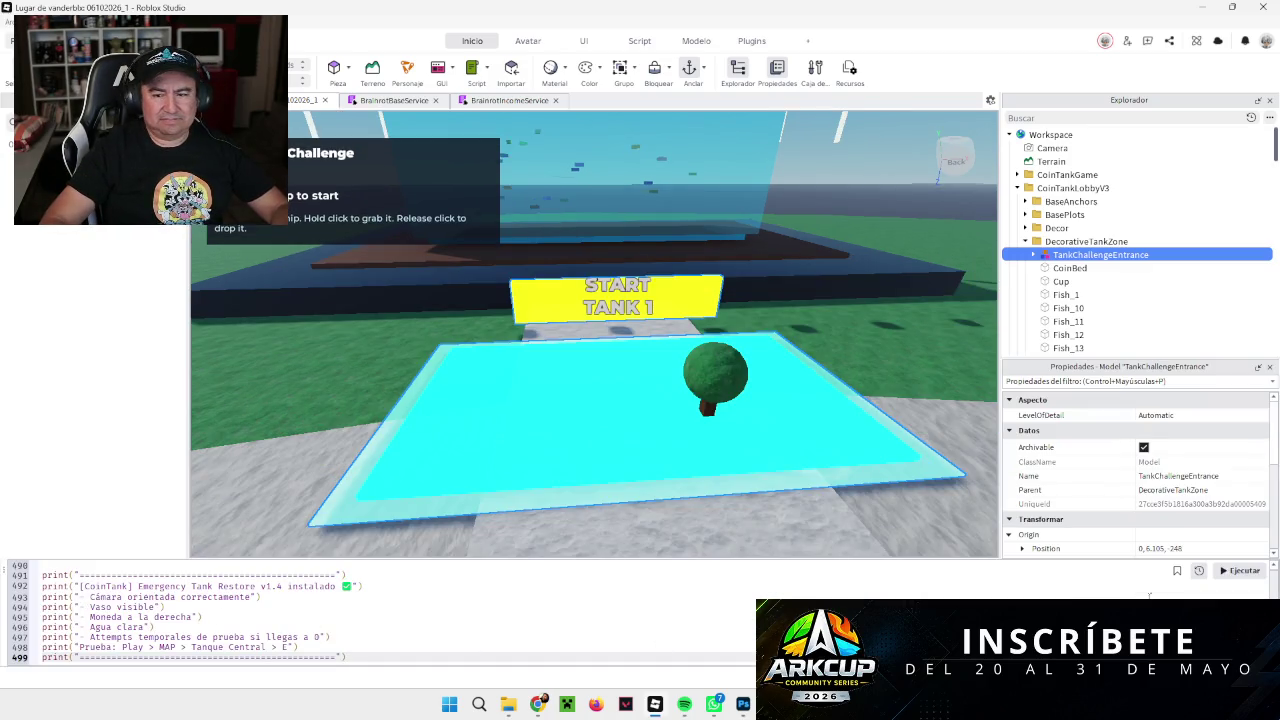
left_click(1240, 570)
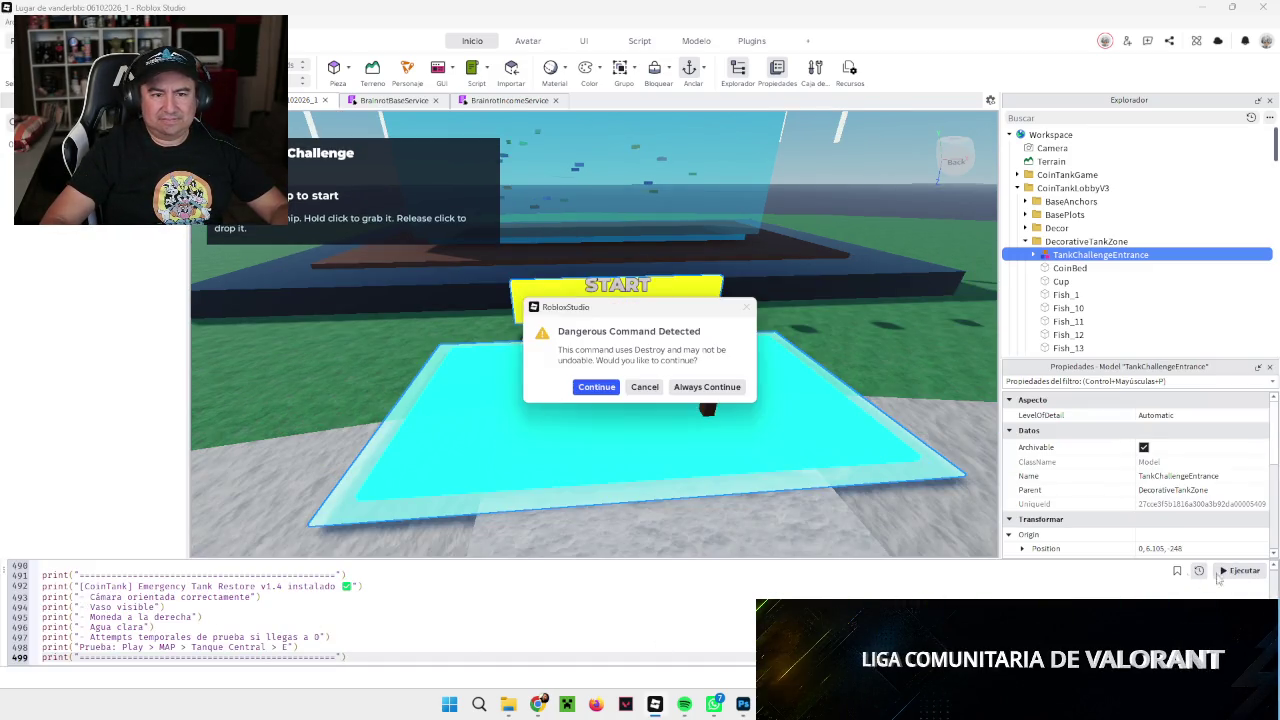
left_click(595, 389)
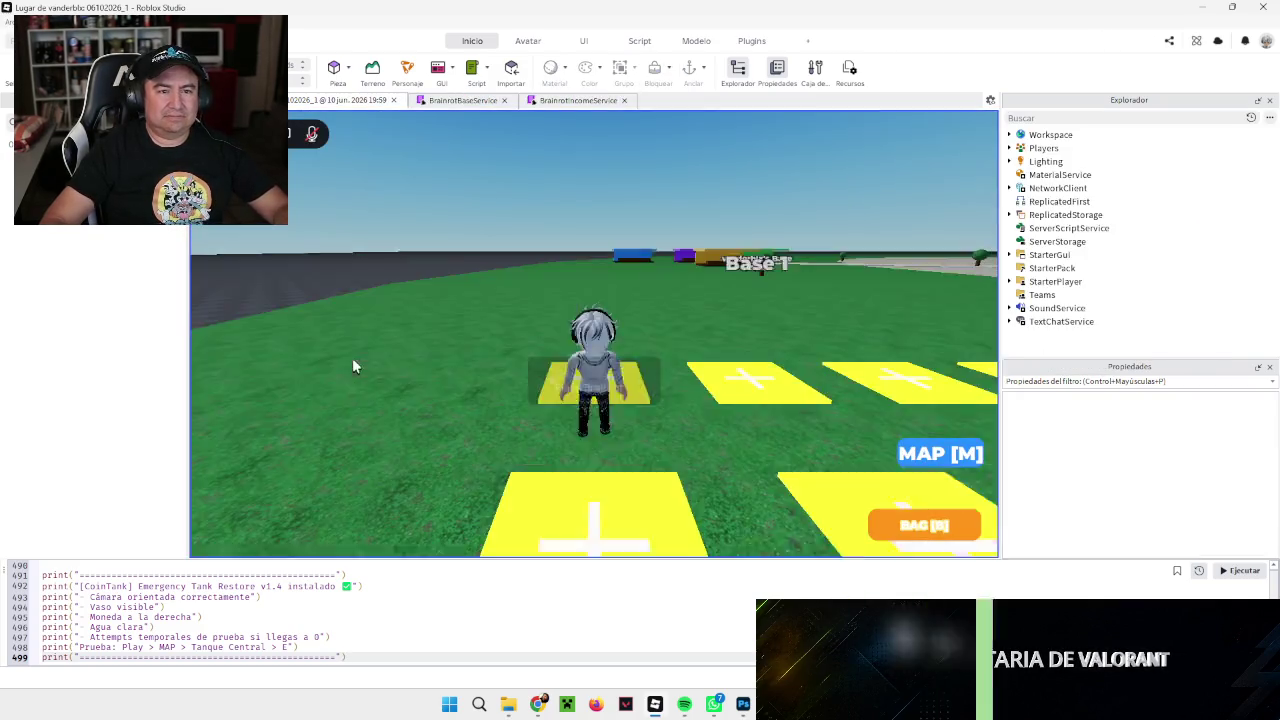
Step: Teleport via the map menu to TANQUE CENTRAL and start the Tank 1 coin-drop challenge
left_click(910, 453)
left_click(898, 251)
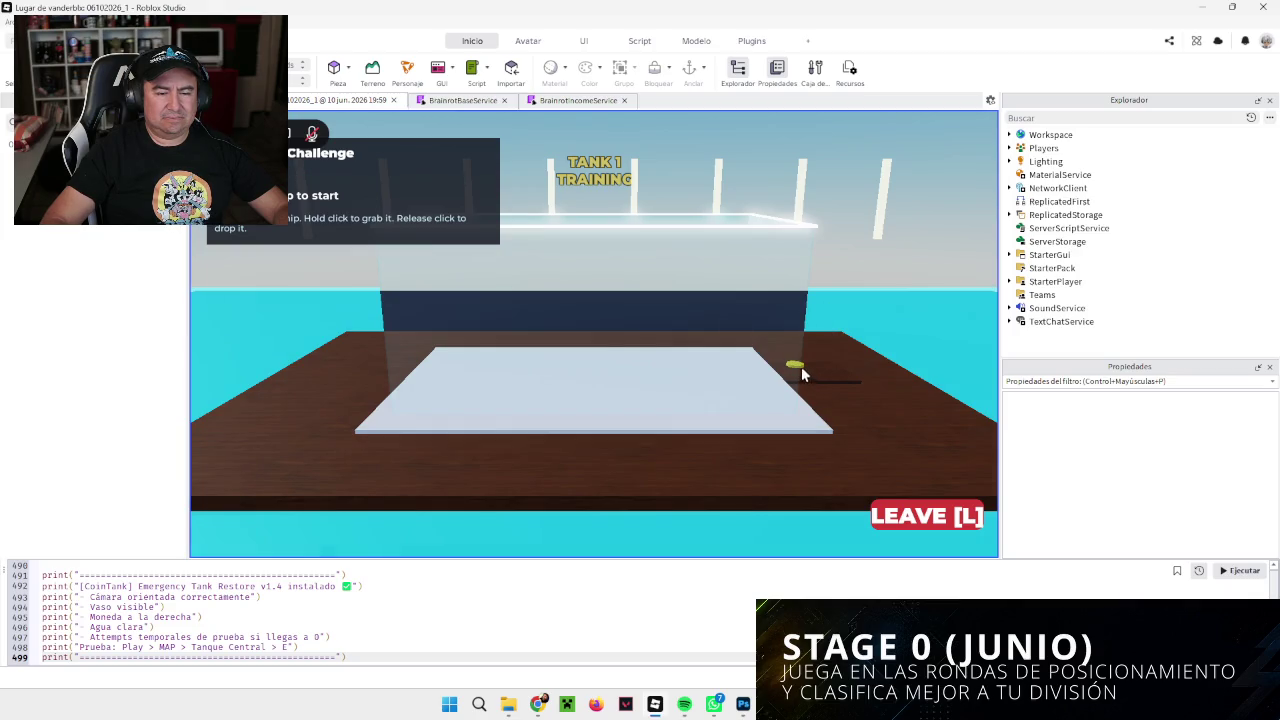
left_click(851, 364)
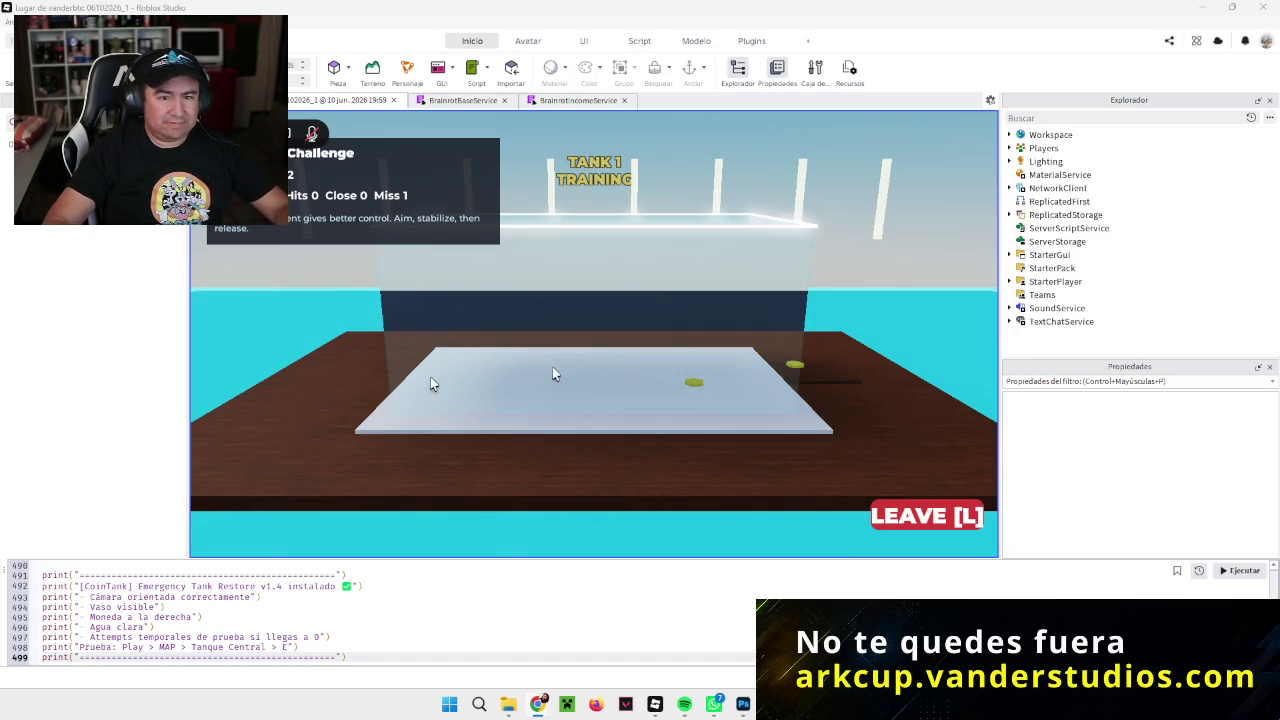
Step: Aim and drop coins into the tank until the run fails at 0 hits, 2 close, 3 misses, then choose TRY AGAIN
mouse_move(776, 364)
left_mouse_down()
mouse_move(794, 366)
mouse_move(651, 246)
mouse_move(740, 246)
mouse_move(525, 237)
mouse_move(577, 237)
left_mouse_up()
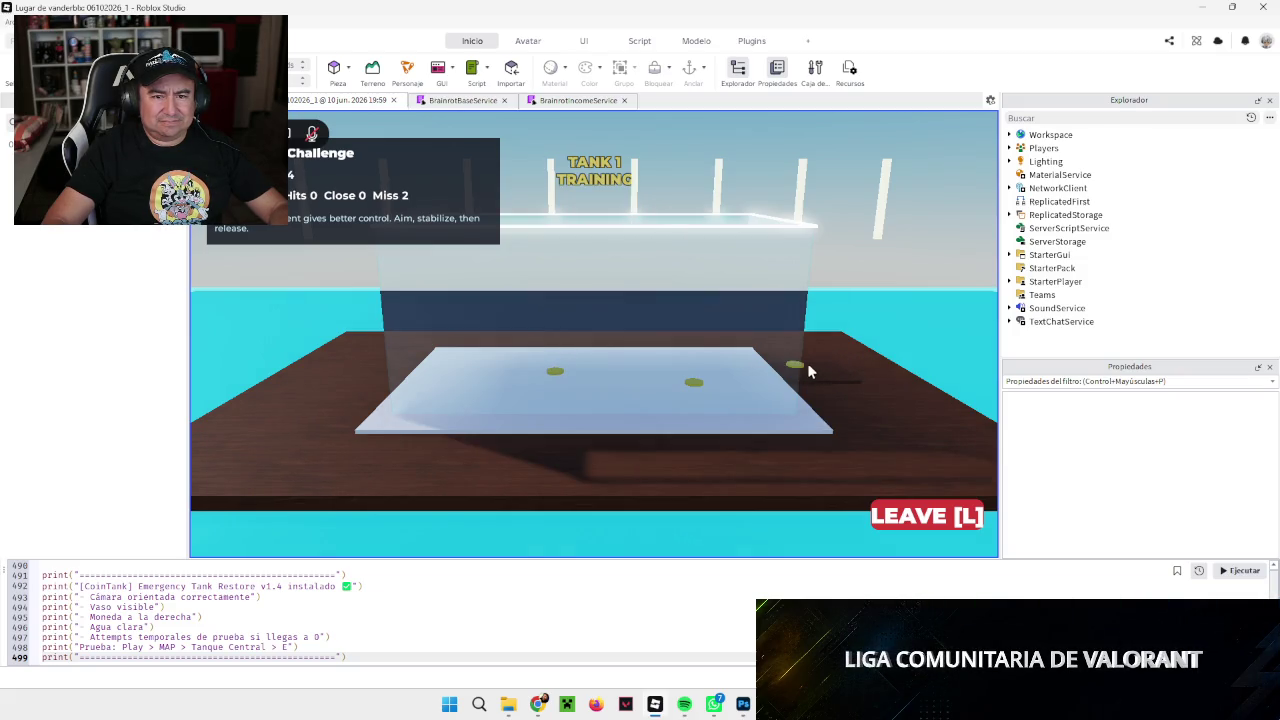
mouse_move(807, 363)
left_mouse_down()
mouse_move(654, 246)
mouse_move(697, 248)
mouse_move(608, 237)
left_mouse_up()
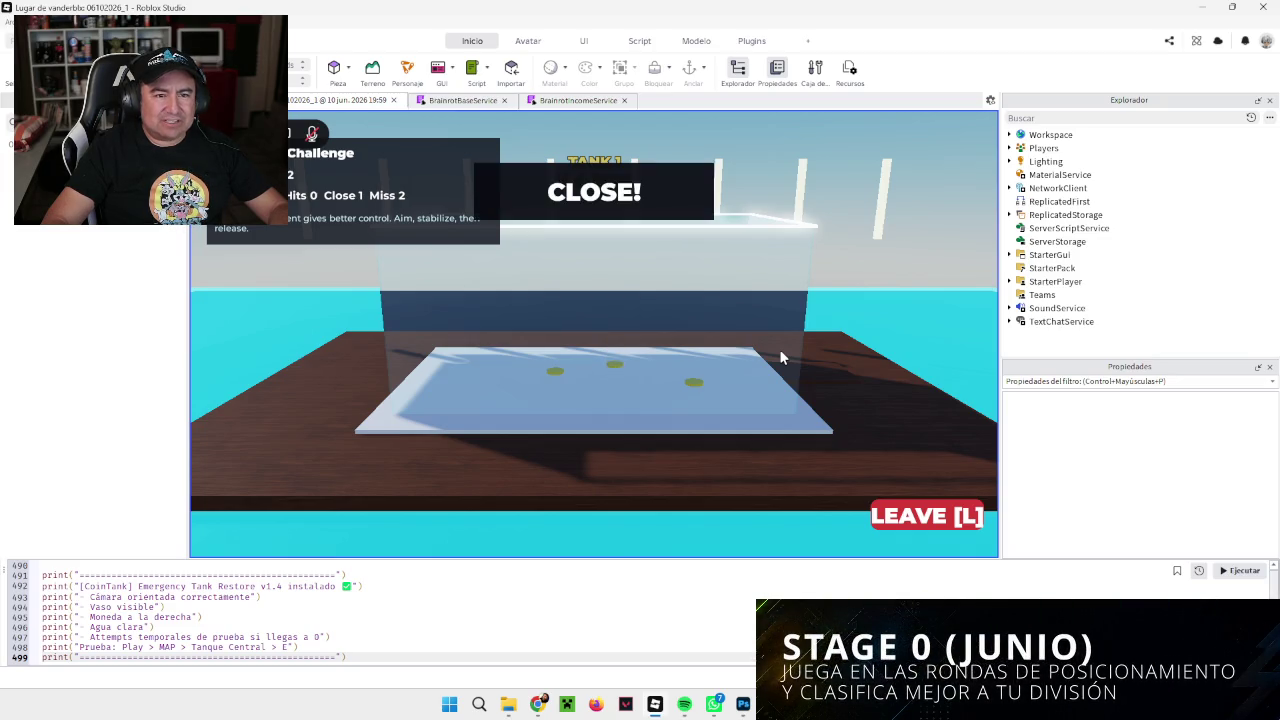
left_click_drag(779, 349, 797, 331)
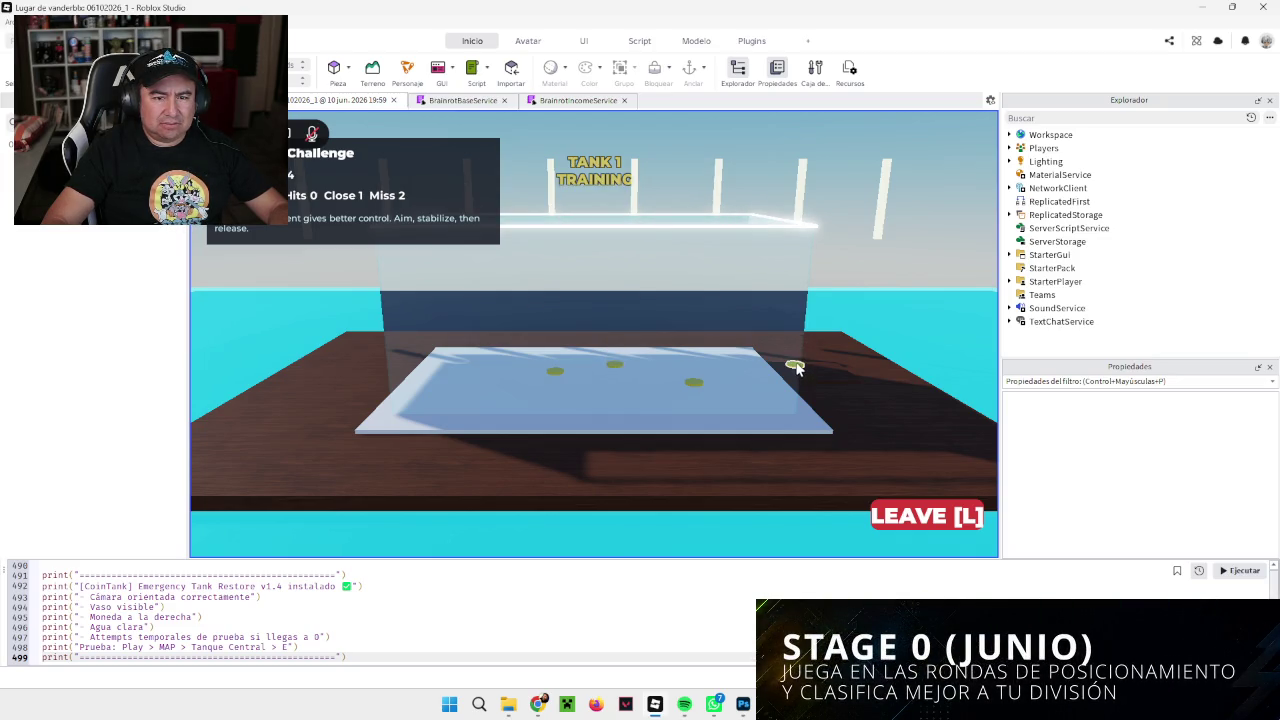
left_click_drag(650, 245, 588, 237)
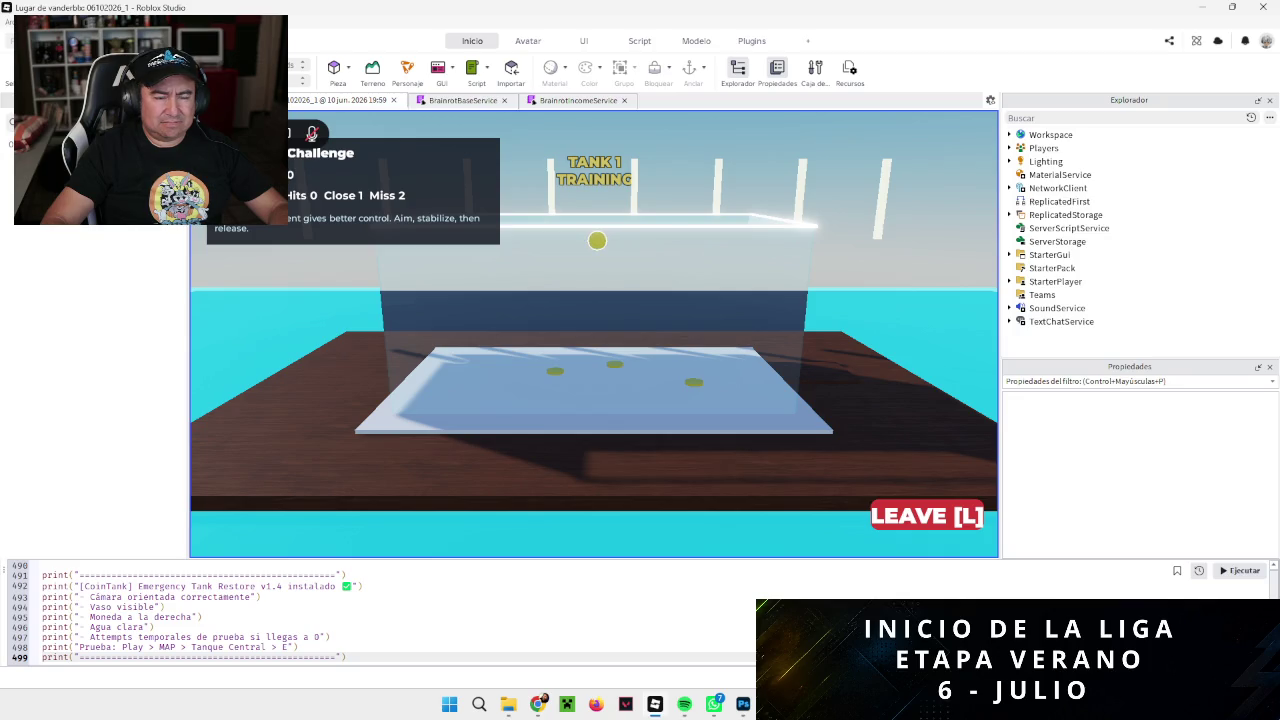
left_click(797, 368)
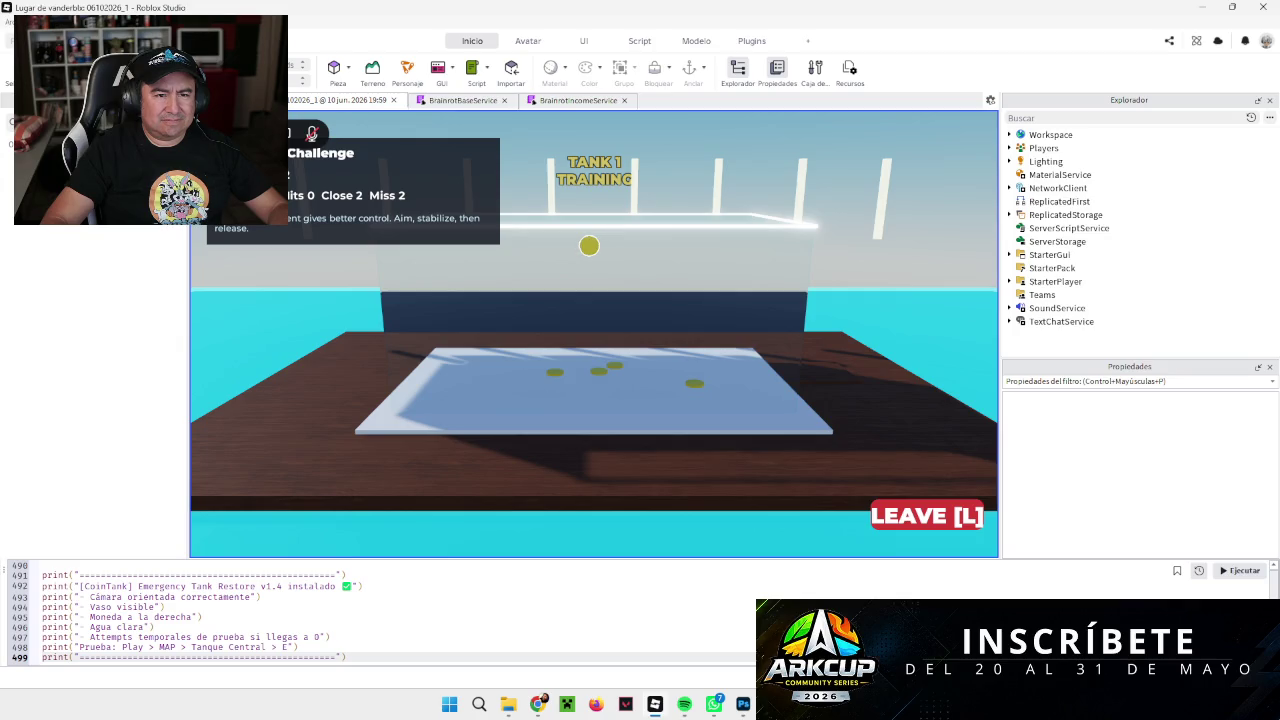
left_click(794, 364)
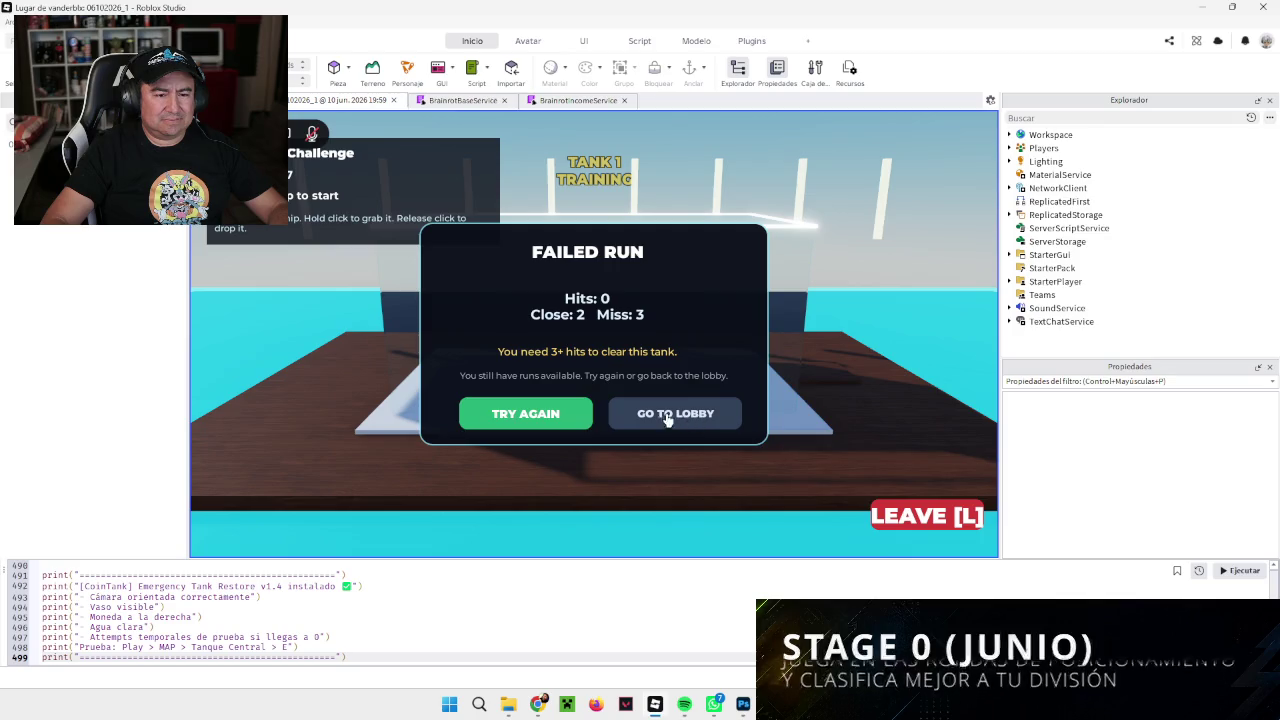
left_click(523, 418)
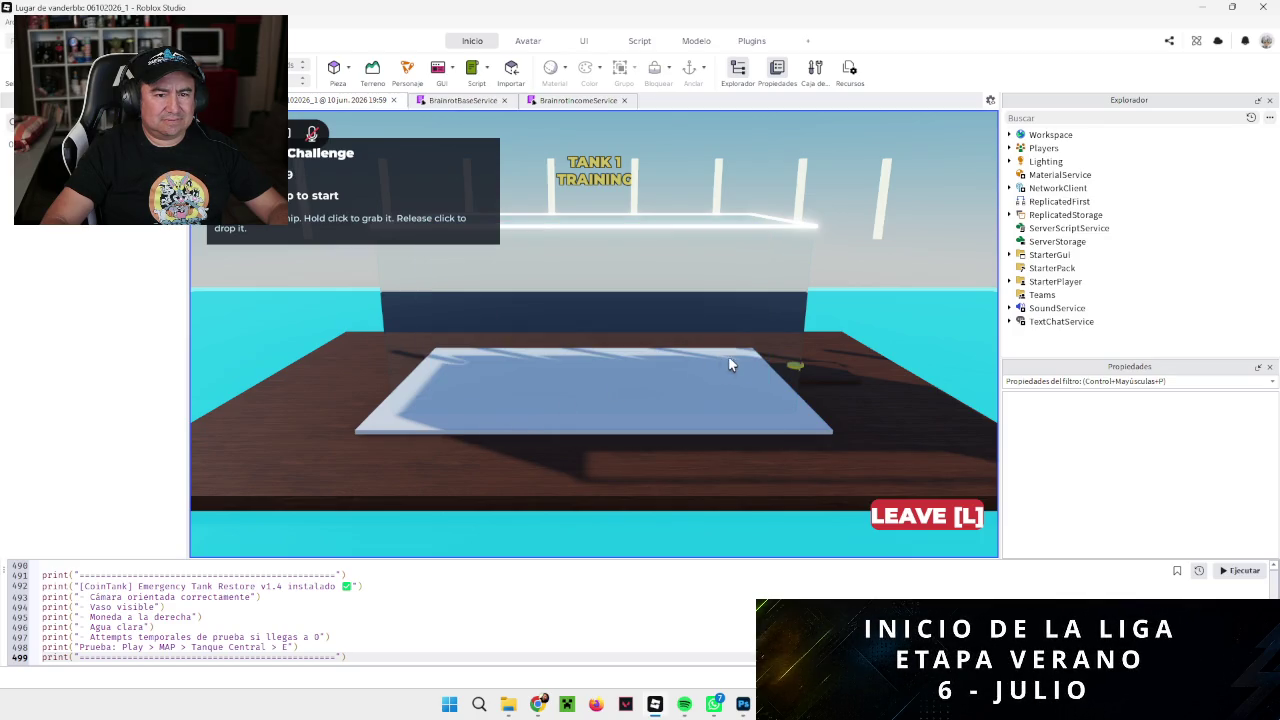
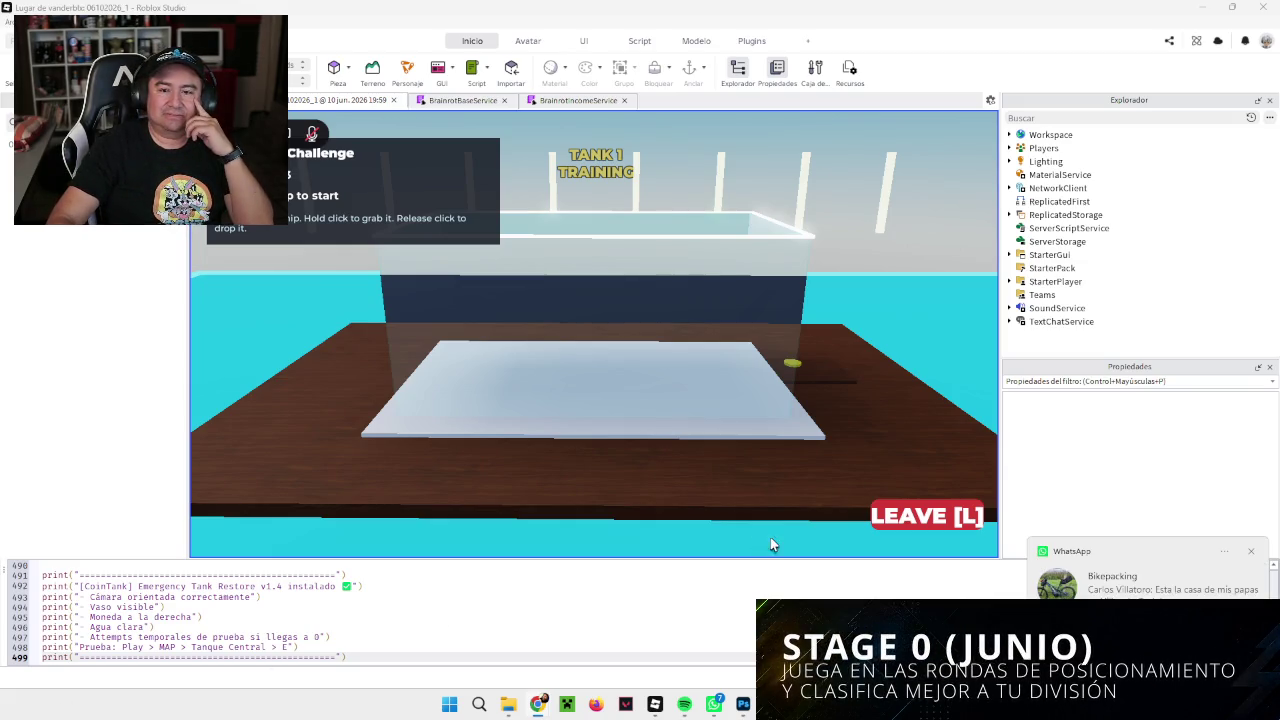
Step: Dismiss the WhatsApp notification covering the Tank 1 playtest view
left_click(1251, 554)
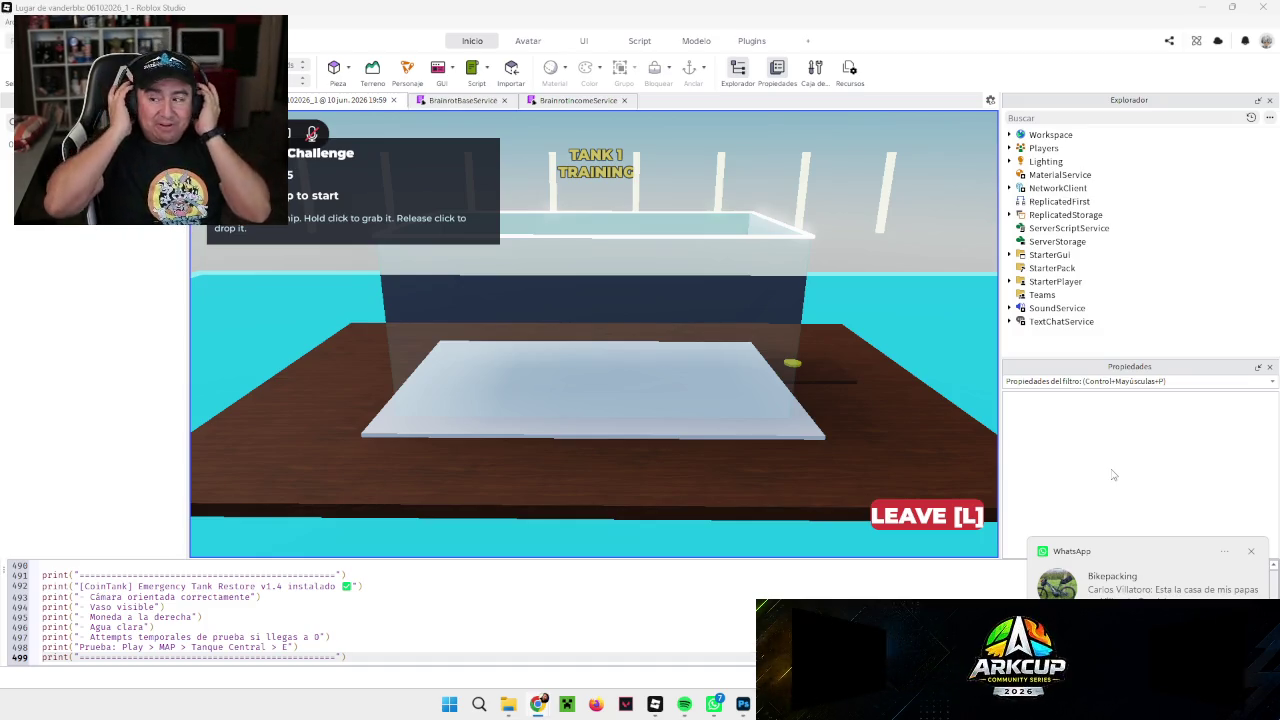
left_click(1251, 553)
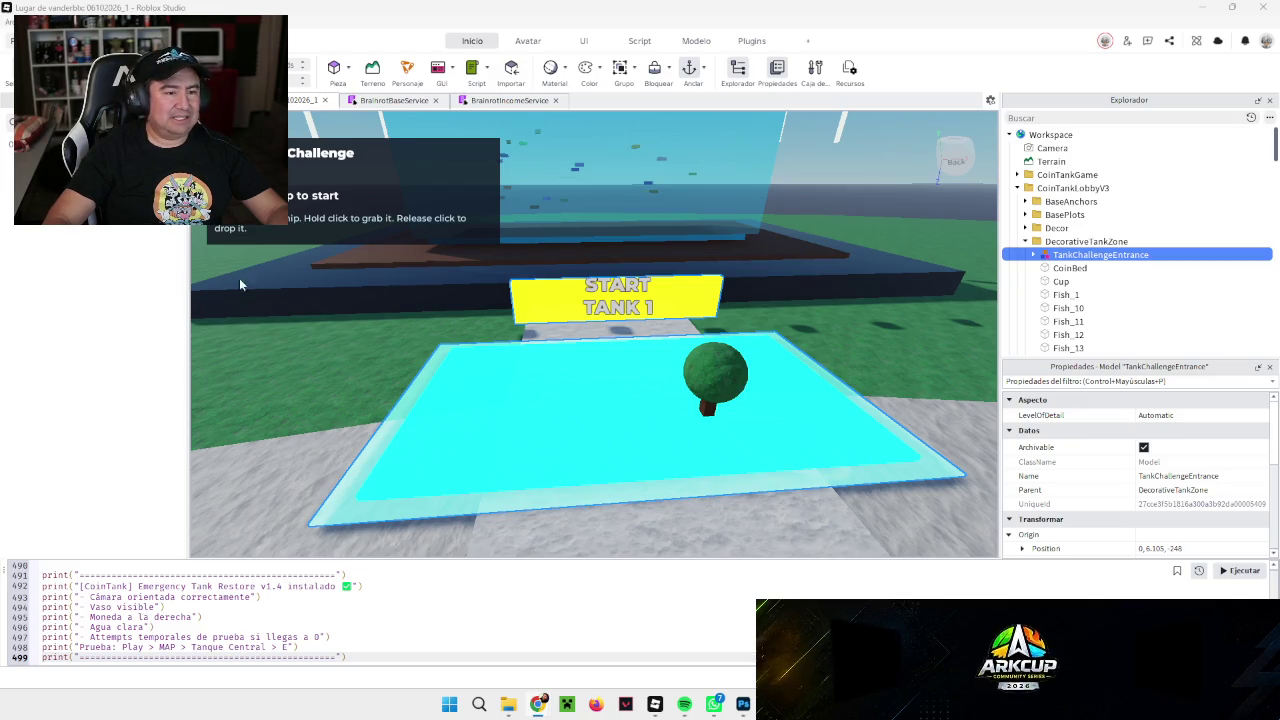
Step: Replace the command bar code with the Tank Visual Fix v1.5 script and run it past the Destroy warning
key("ctrl+a")
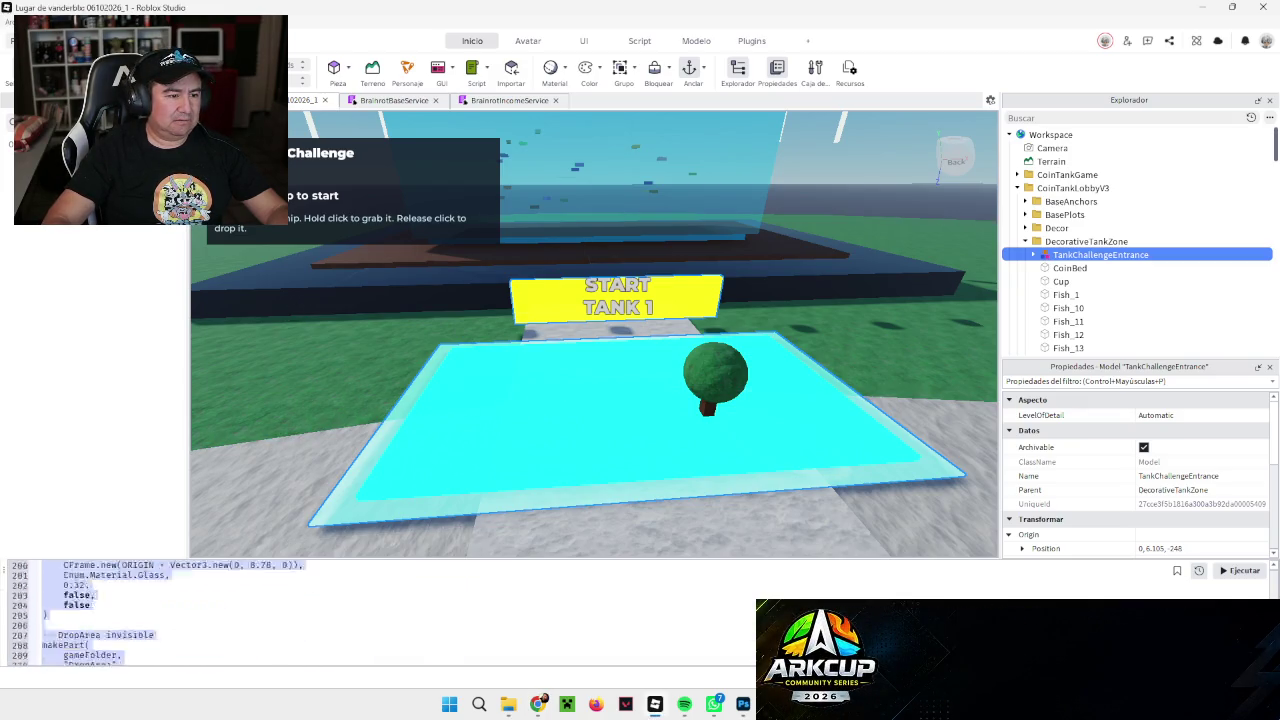
key("ctrl+v")
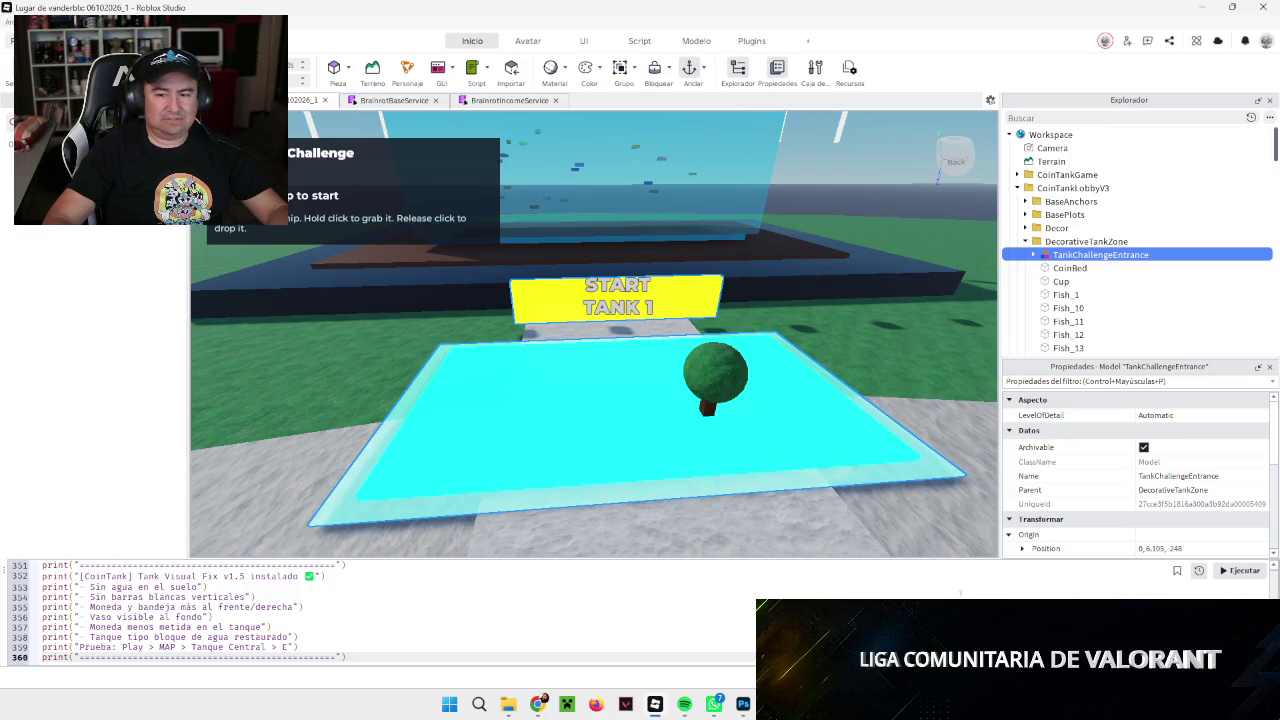
left_click(1232, 577)
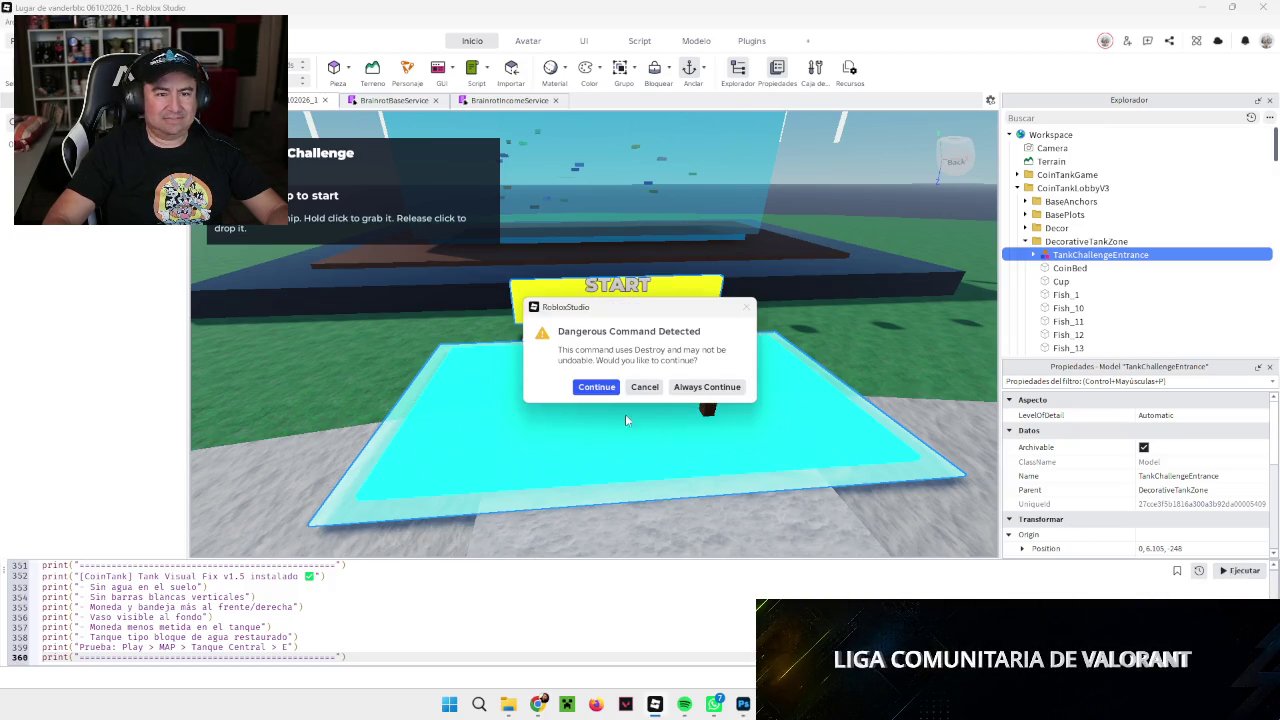
left_click(597, 387)
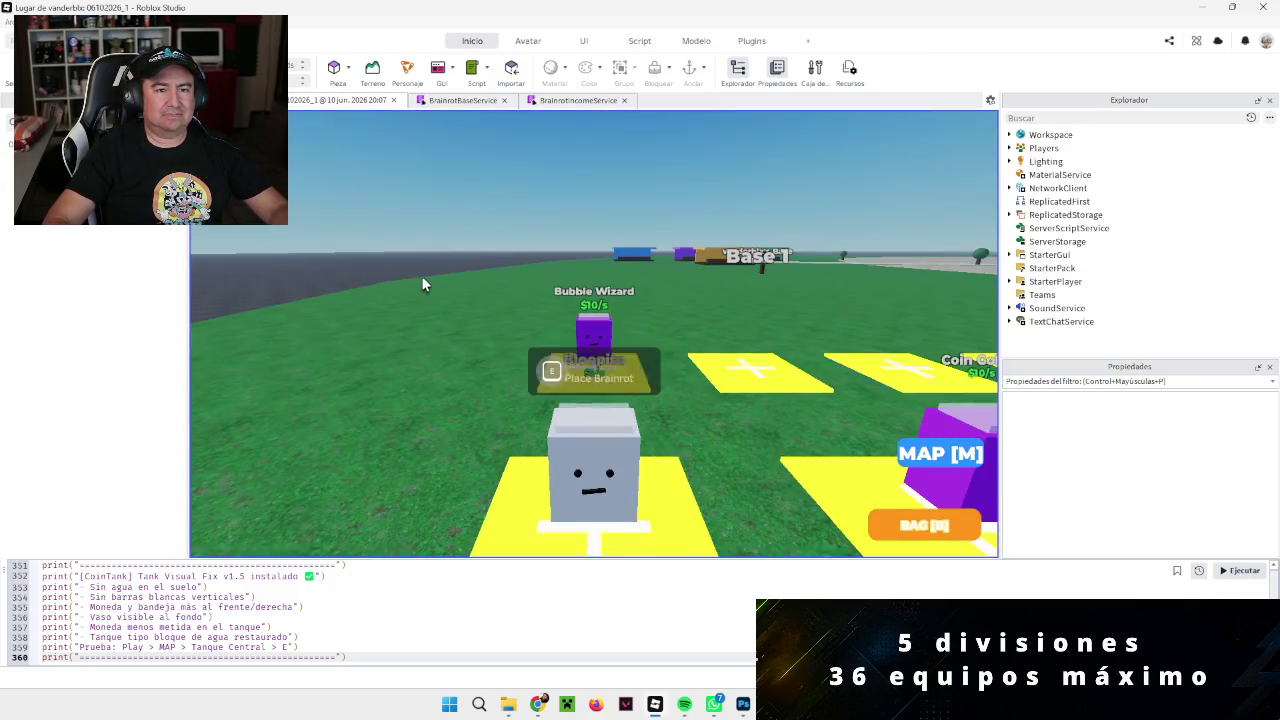
Step: Teleport to Tanque Central via the map and start Tank 1 Training
left_click(935, 455)
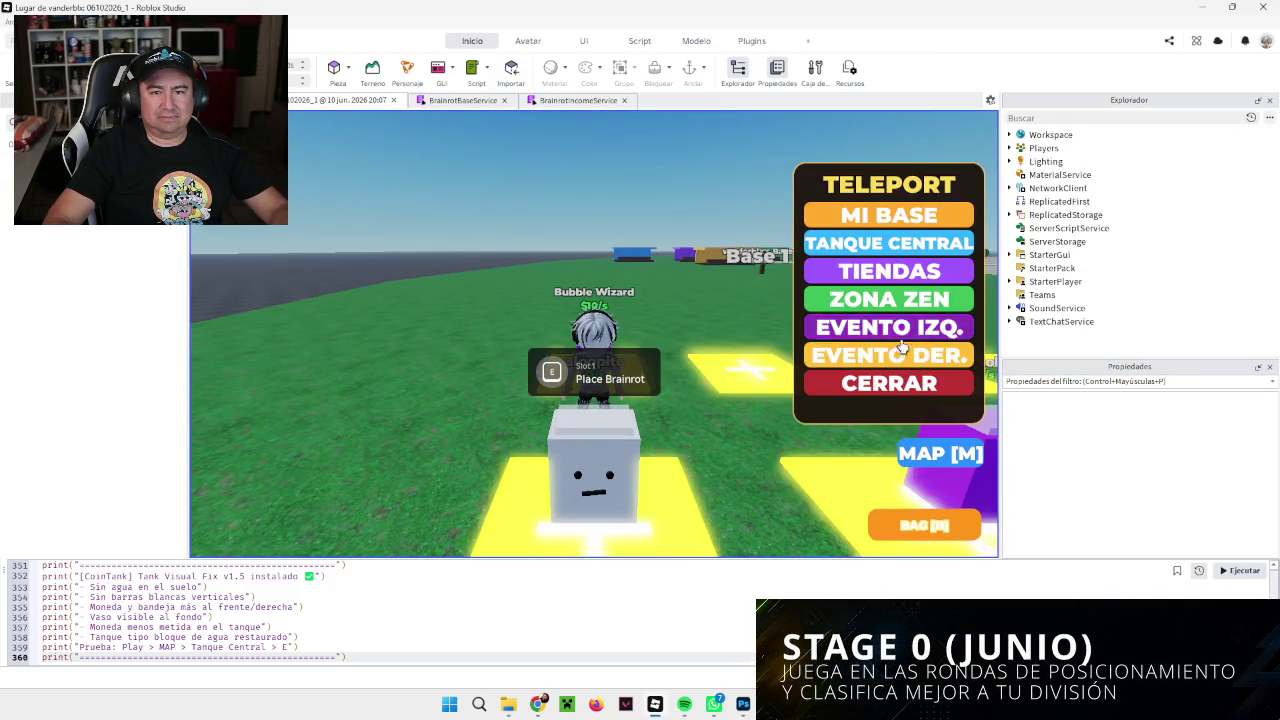
left_click(899, 250)
key("e")
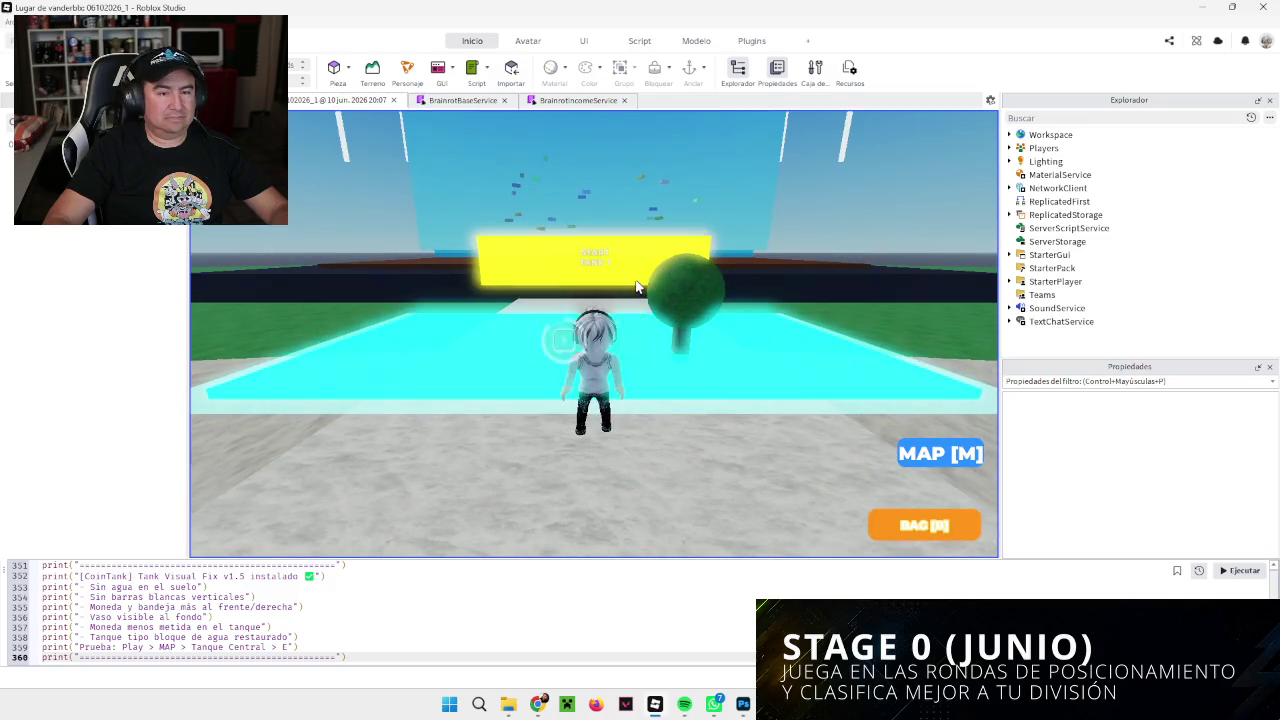
Step: Walk the avatar into and out of the water tank, zooming to check the water and coin
key("w")
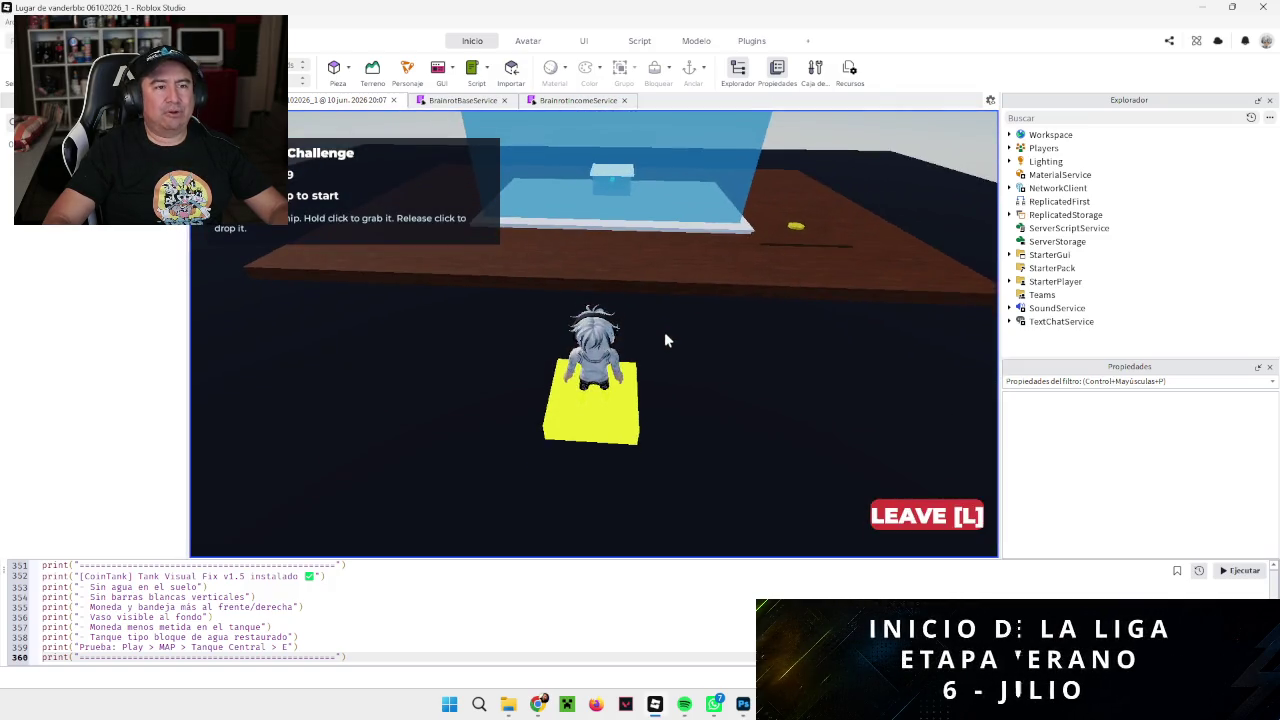
key("w")
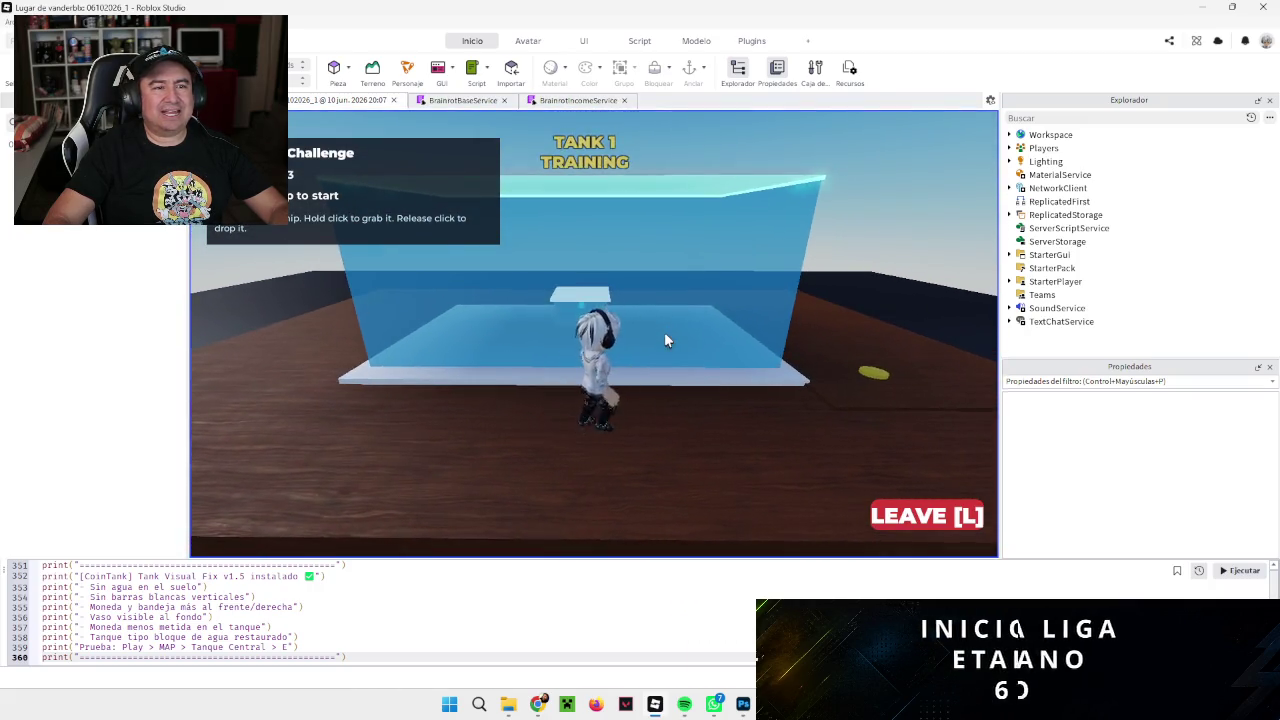
key("s")
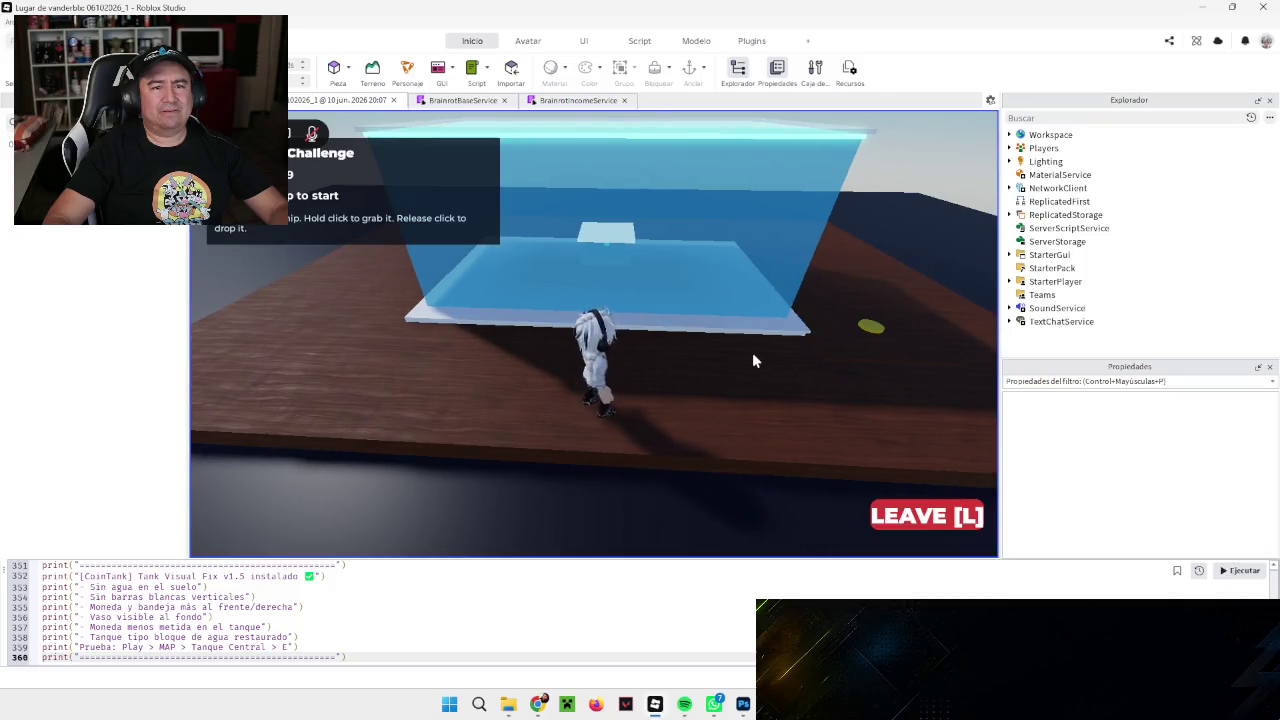
key("w")
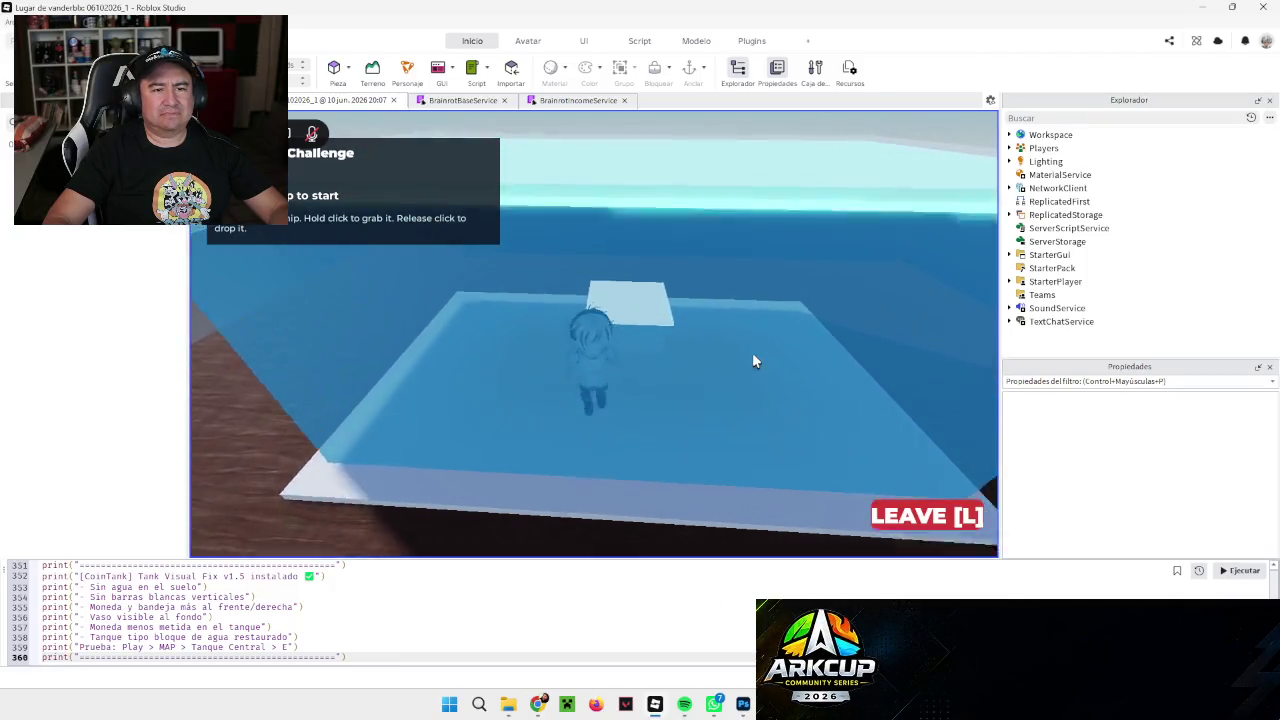
scroll(755, 362, "down", 5)
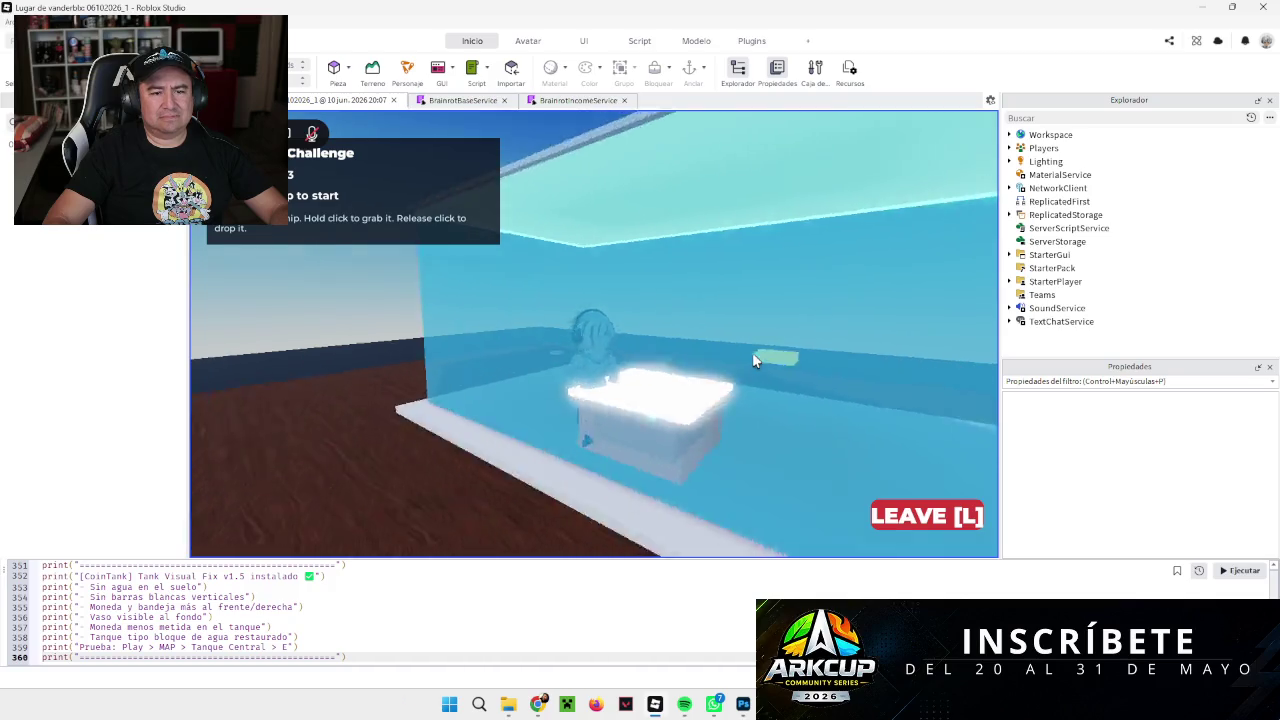
scroll(755, 362, "up", 5)
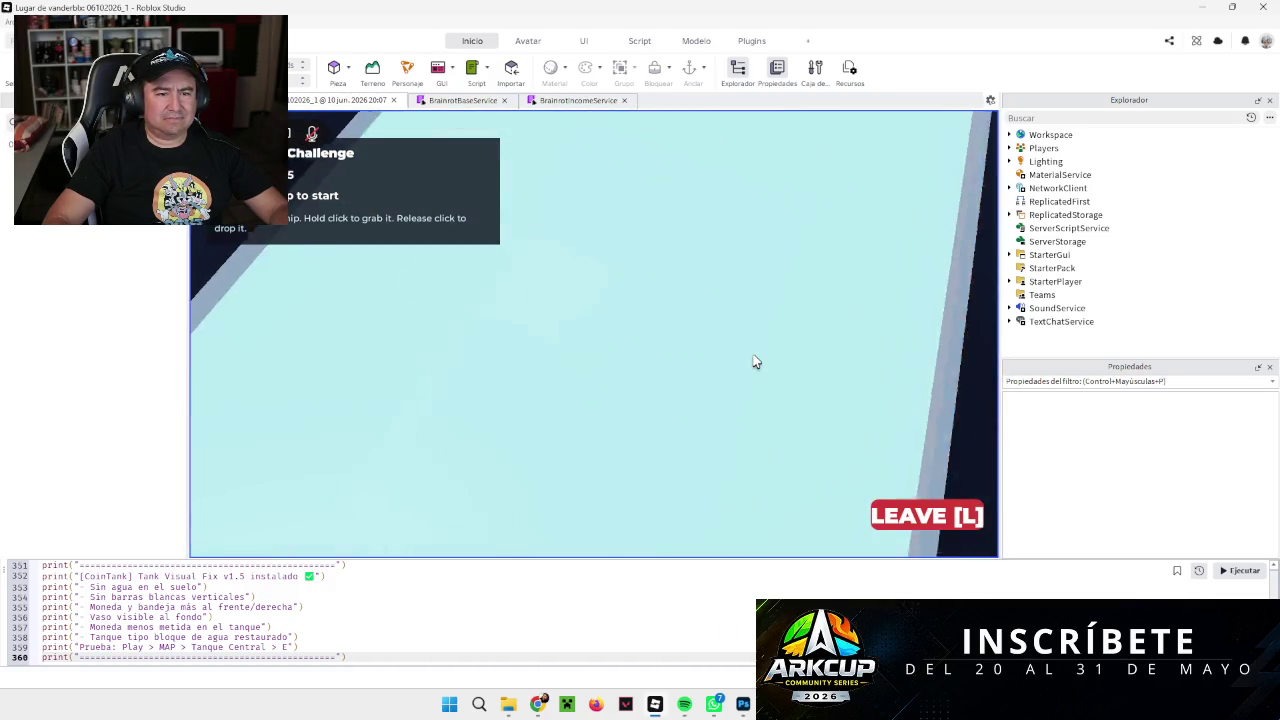
scroll(755, 362, "down", 5)
key("s")
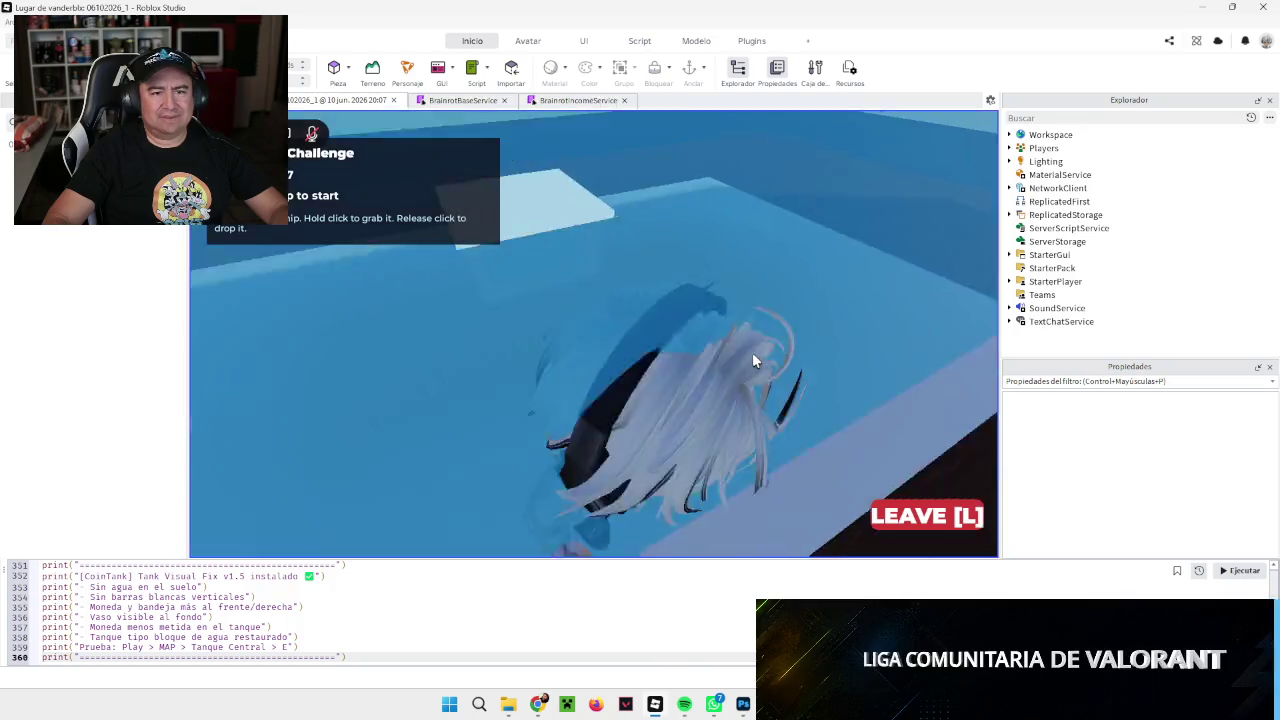
scroll(755, 361, "down", 5)
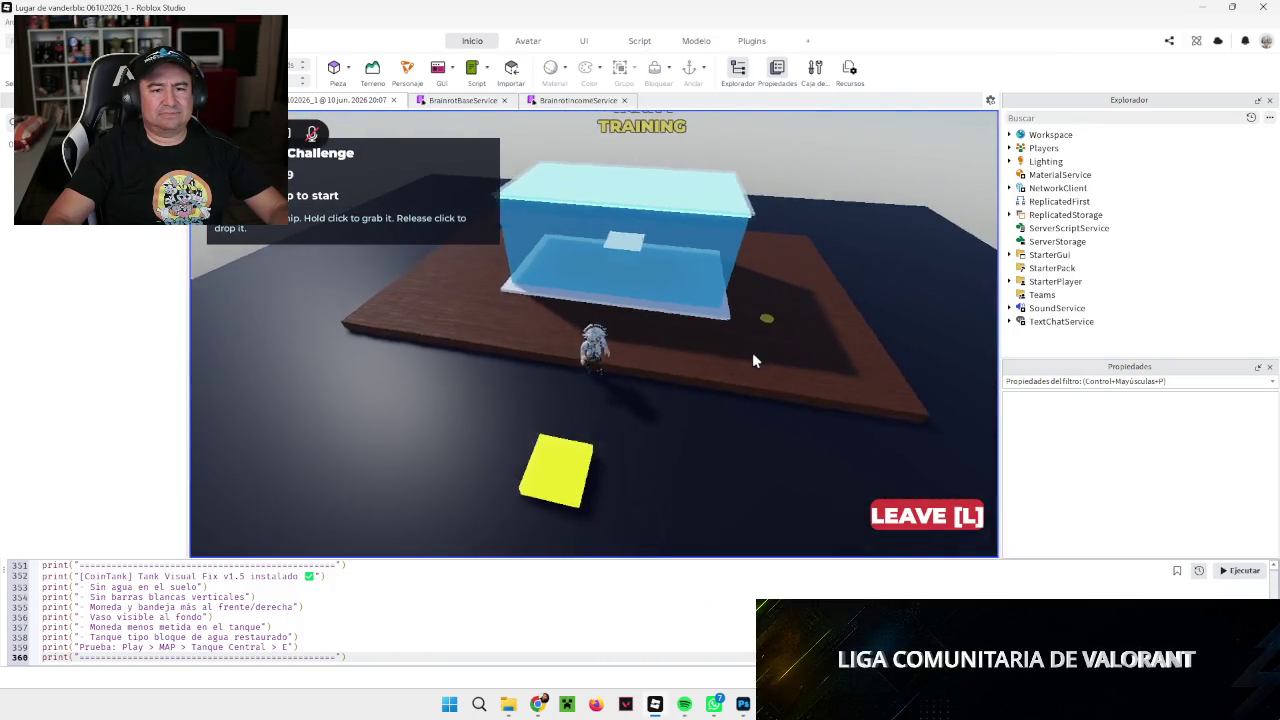
scroll(755, 361, "up", 4)
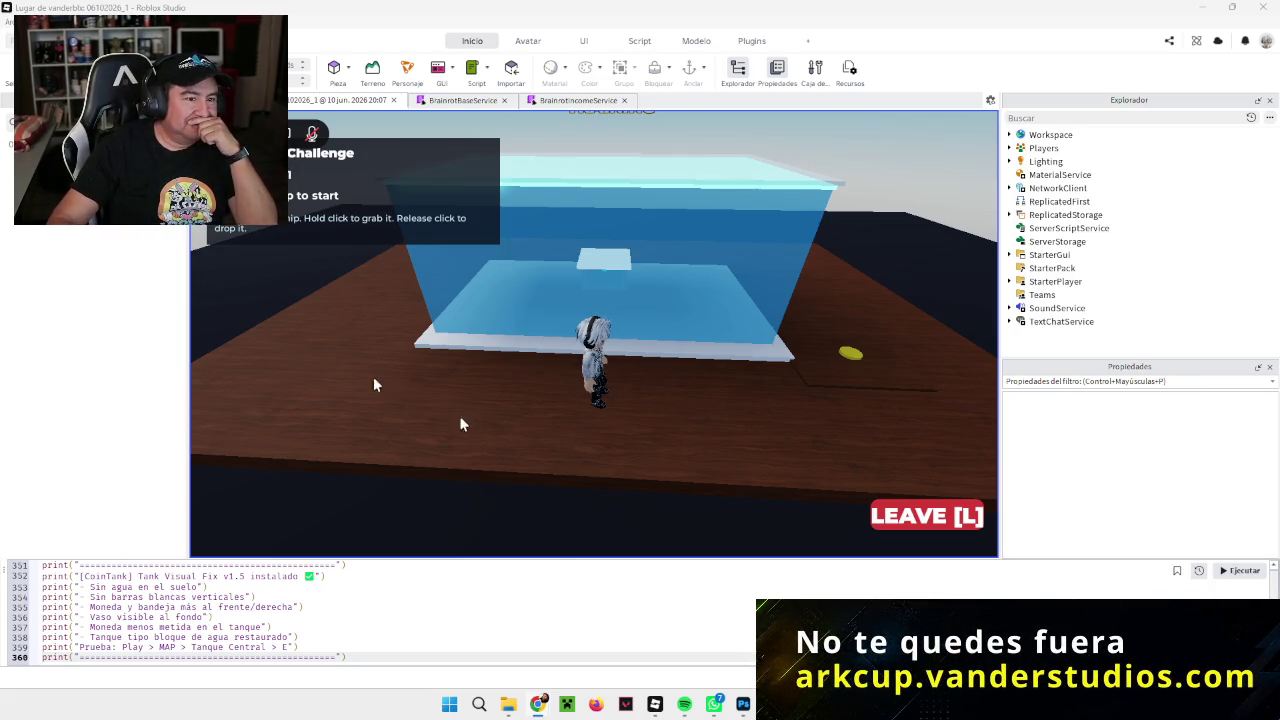
left_click(230, 300)
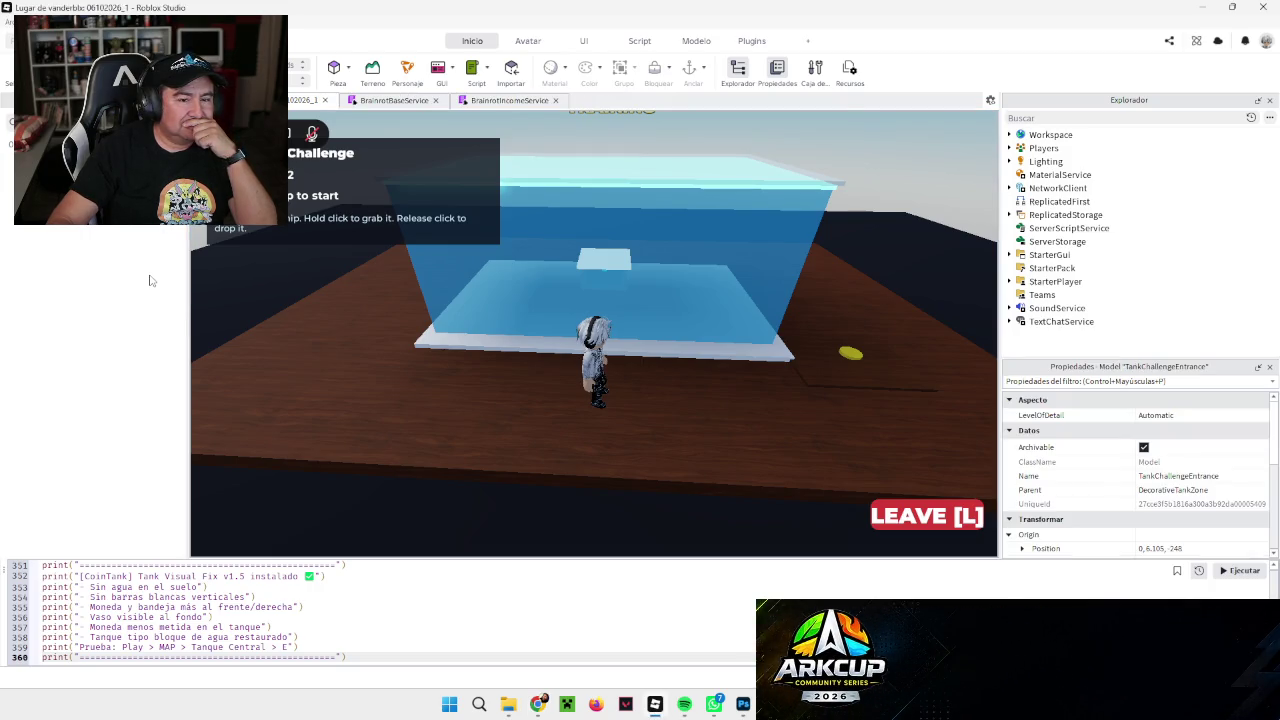
Step: Stop the playtest and frame the editor camera on the TankChallengeEntrance model
key("shift+F5")
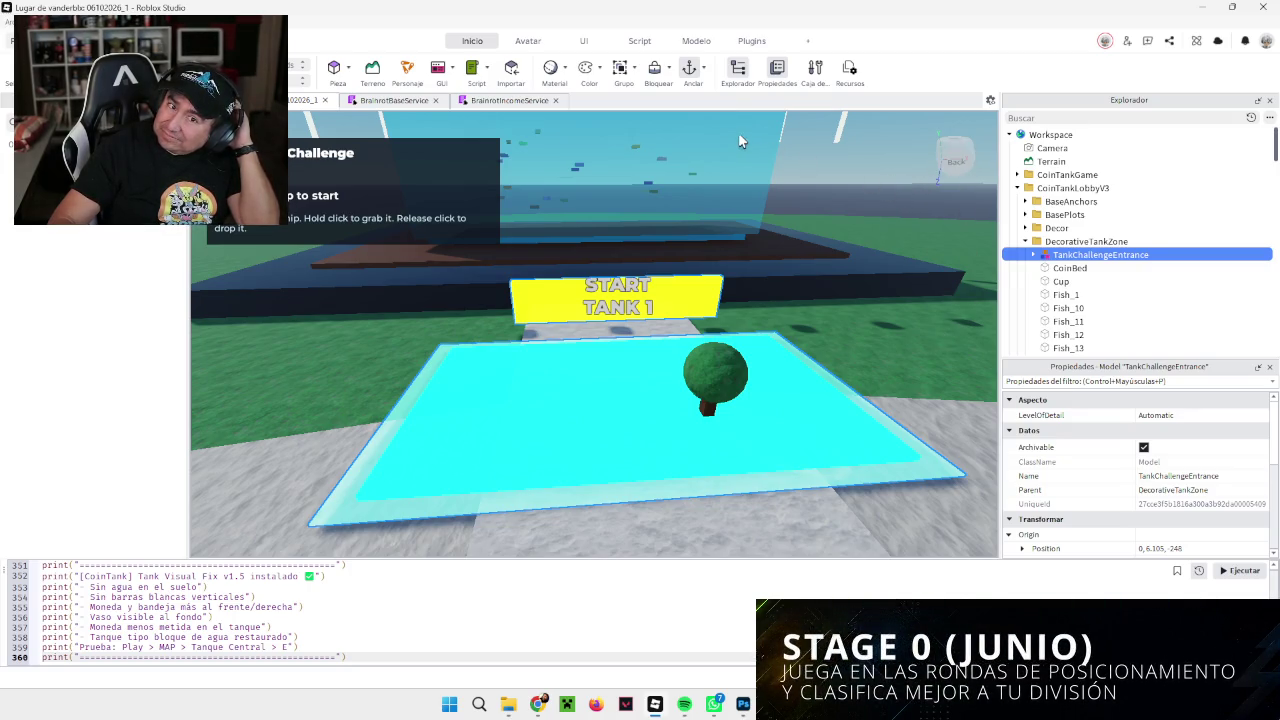
mouse_move(779, 277)
left_mouse_down()
mouse_move(348, 352)
mouse_move(615, 315)
left_mouse_up()
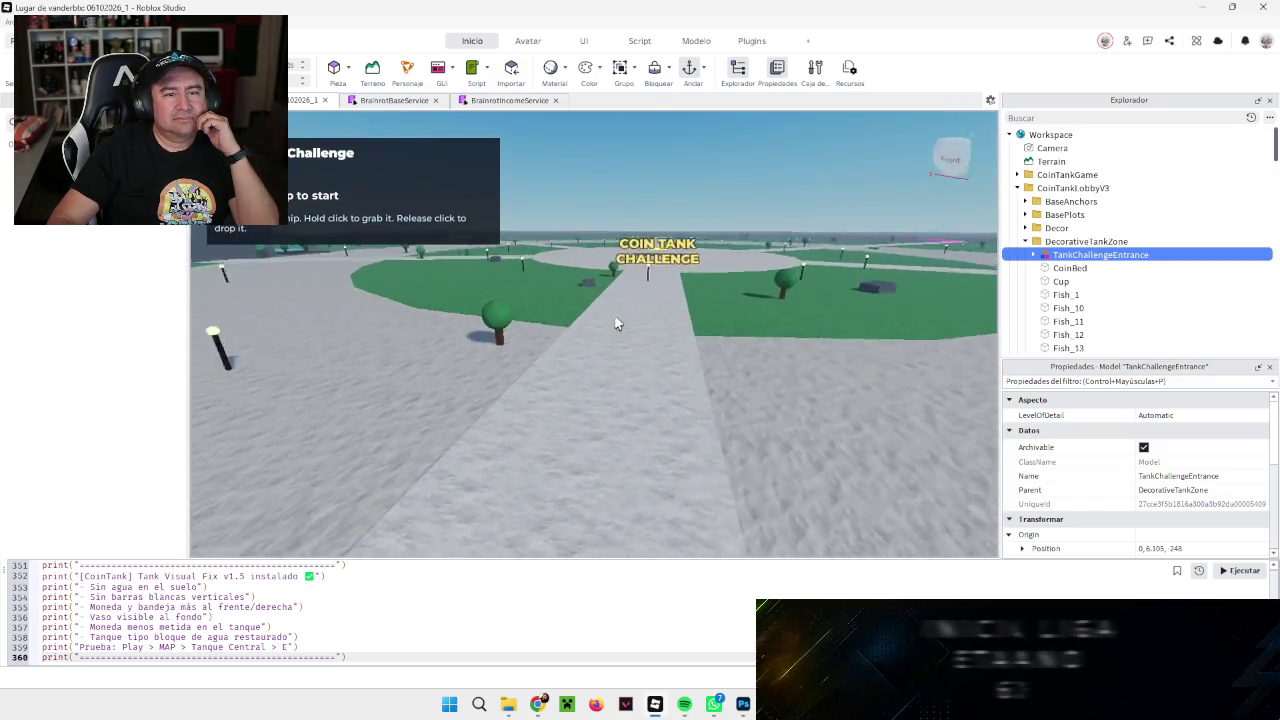
key("f")
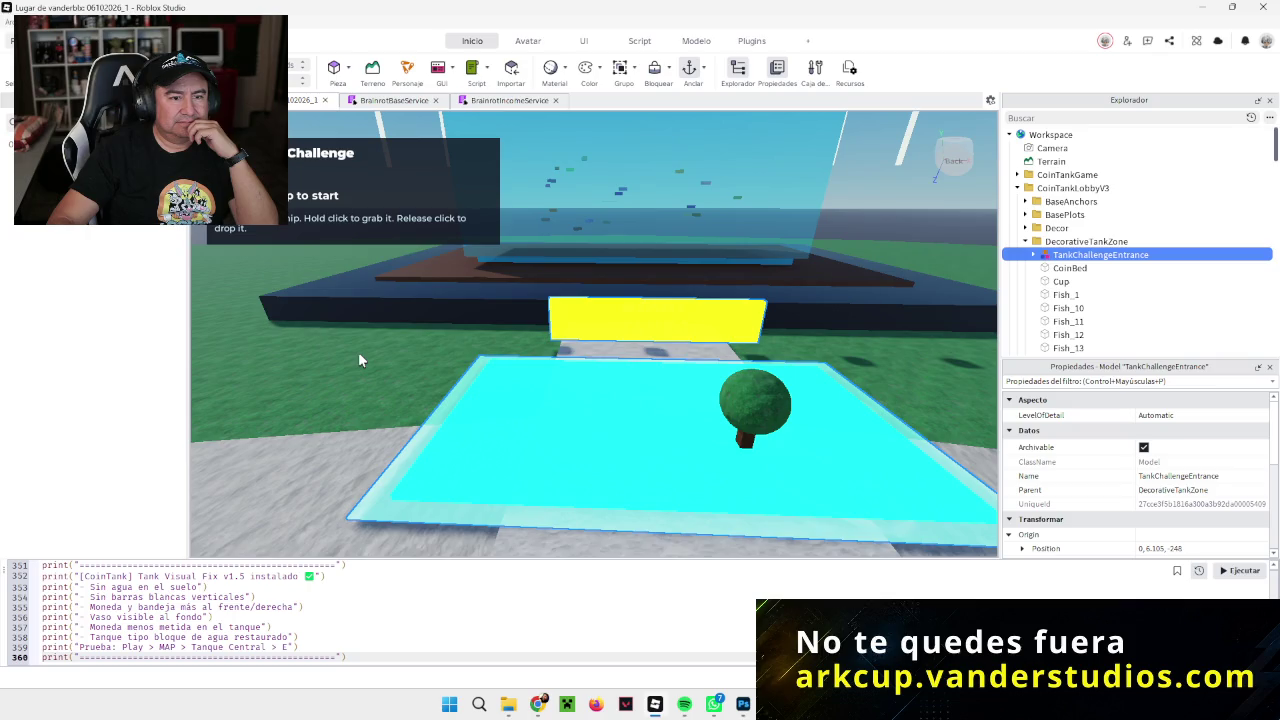
Step: Inspect the CoinBed part's properties, then reselect the TankChallengeEntrance model
left_click(1069, 268)
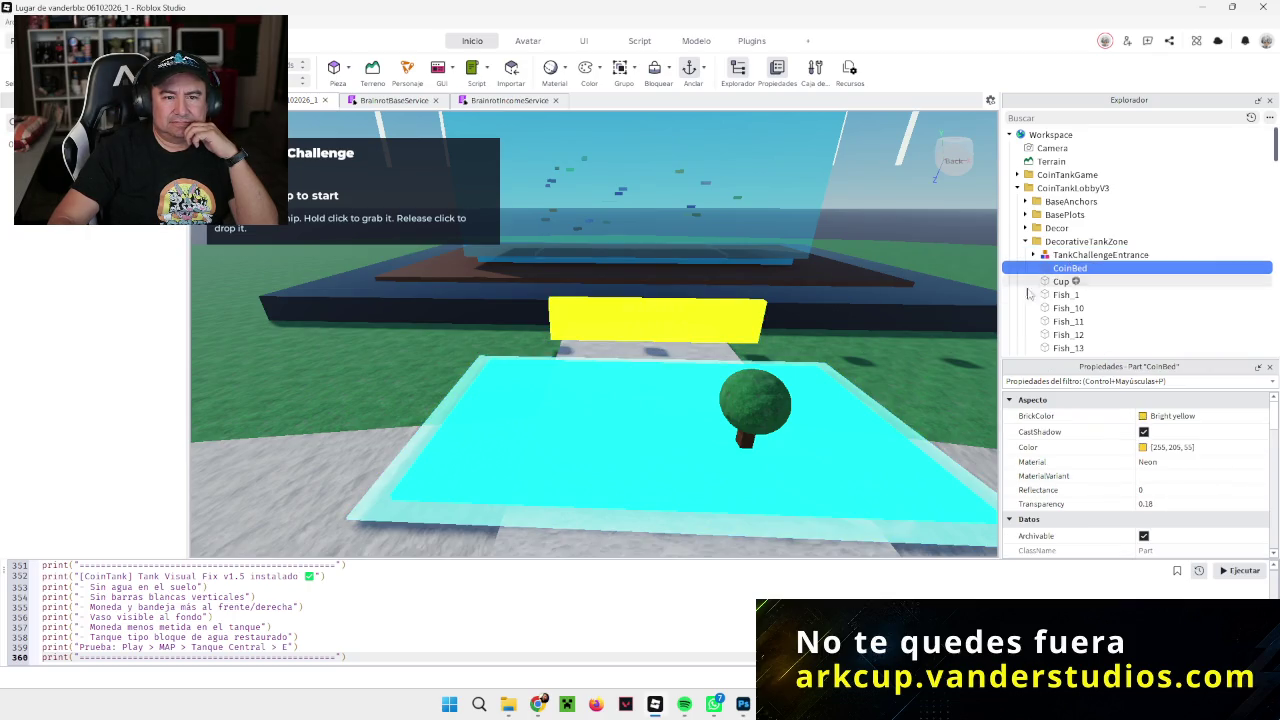
left_click(1066, 254)
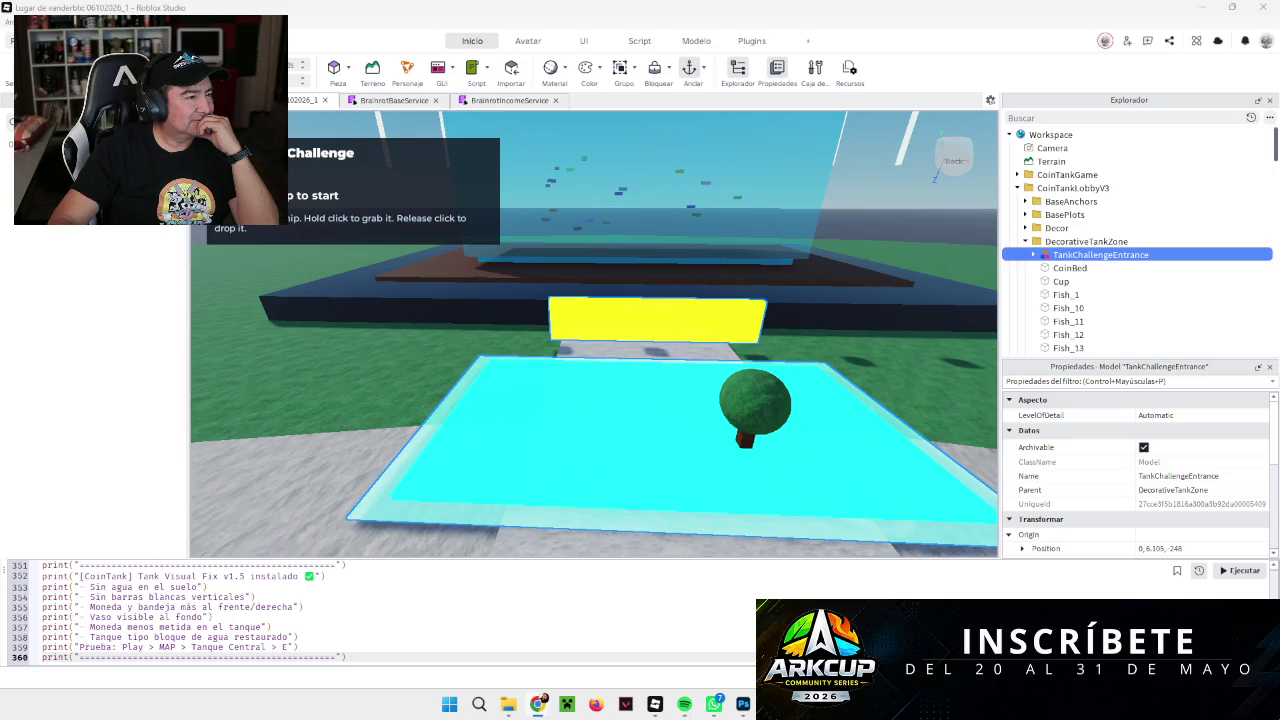
key("ctrl+a")
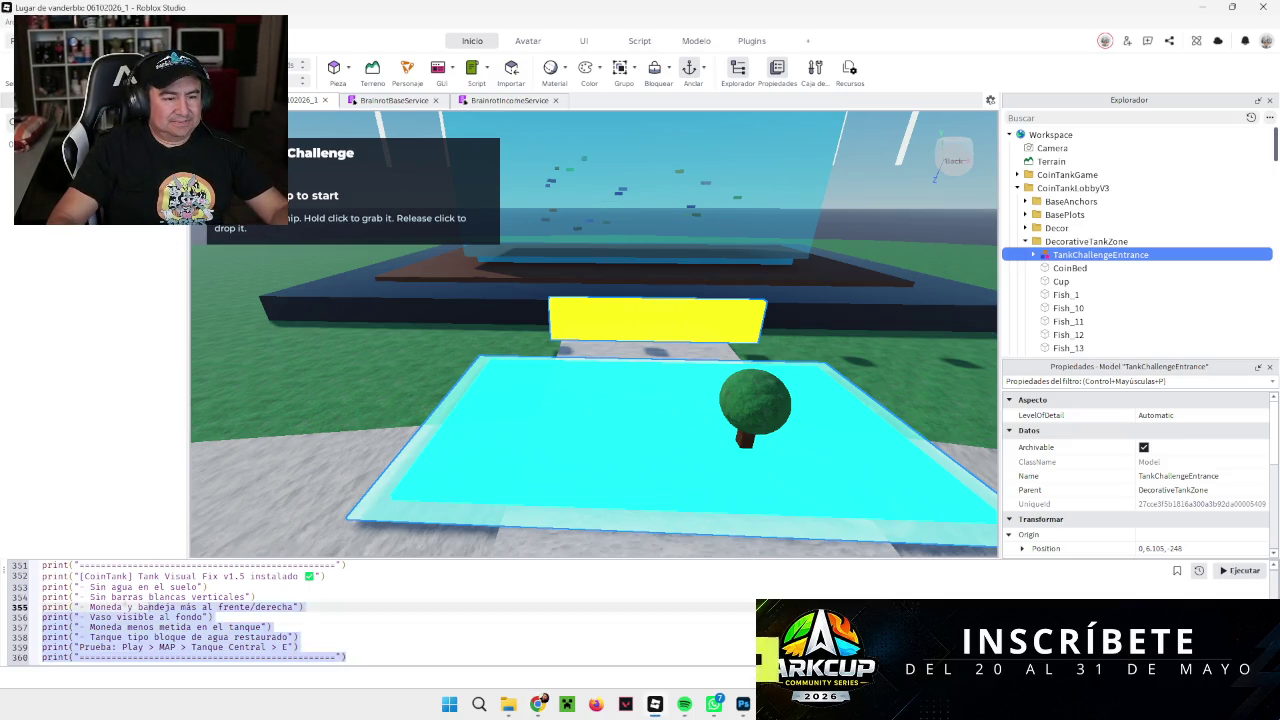
Step: Replace the command bar code with the Visual Align Fix v1.6 script and run it past the Destroy warning
key("ctrl+v")
key("ctrl+a")
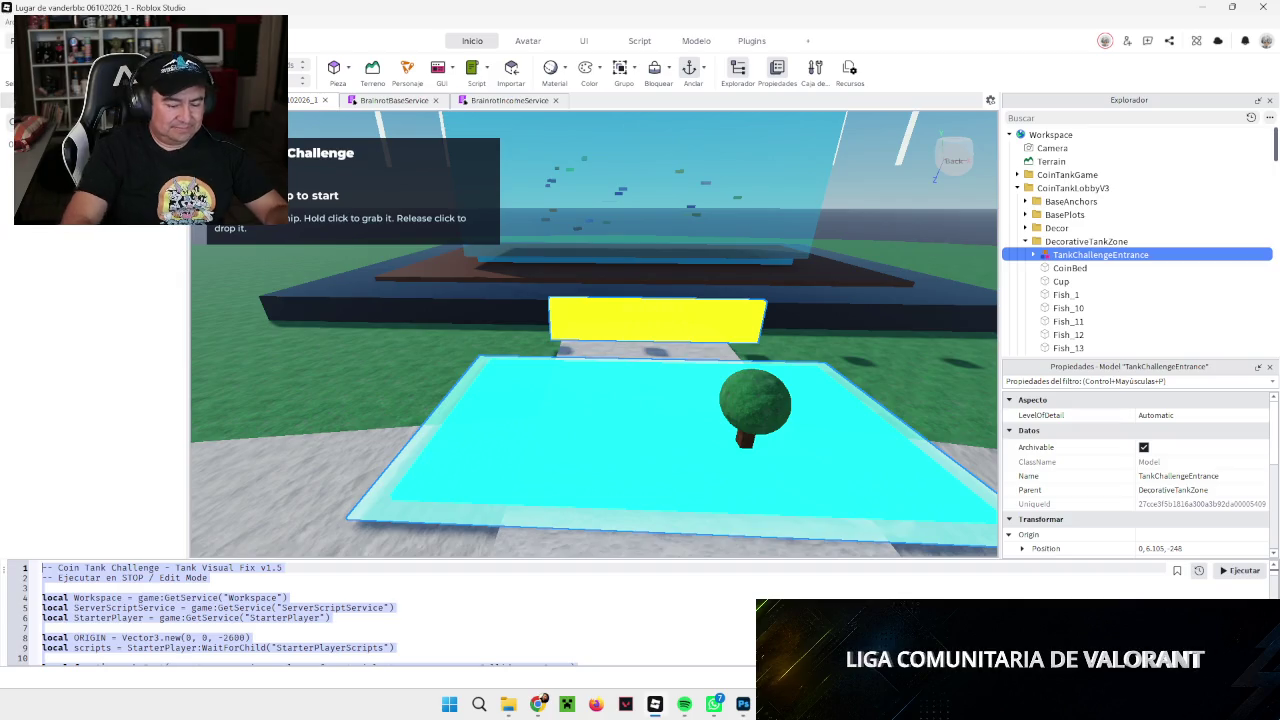
key("ctrl+v")
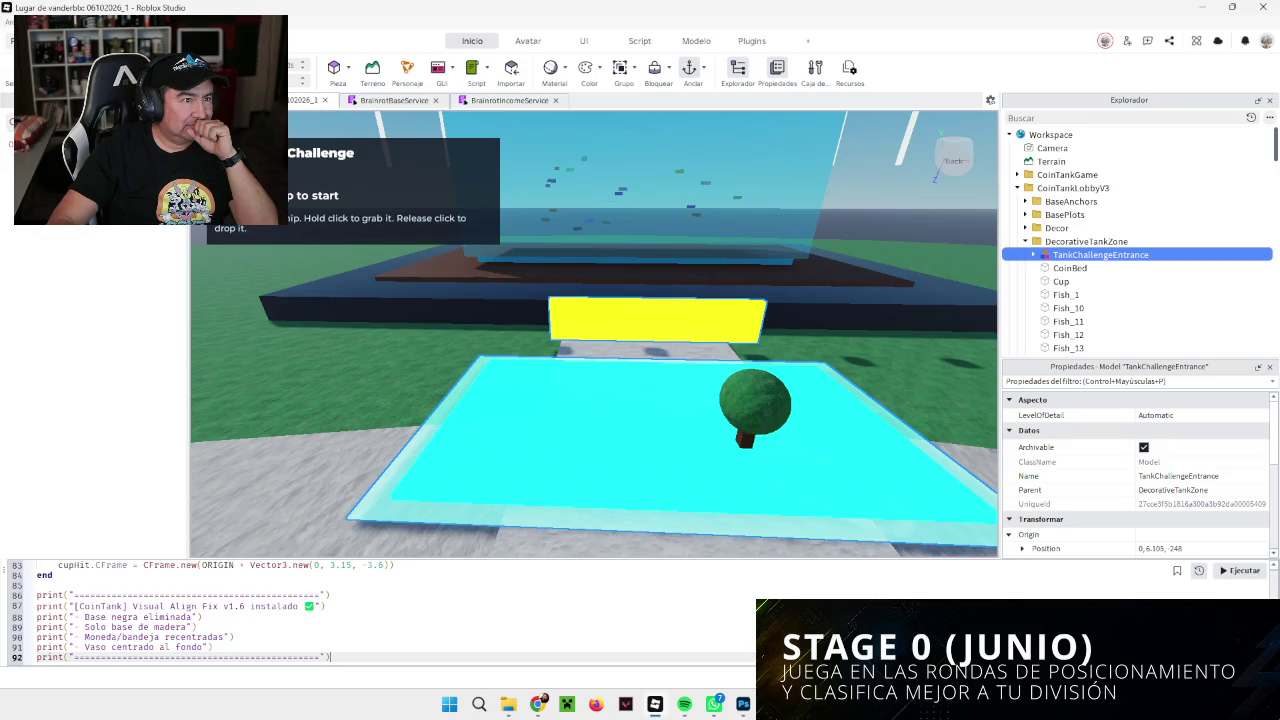
left_click(1236, 573)
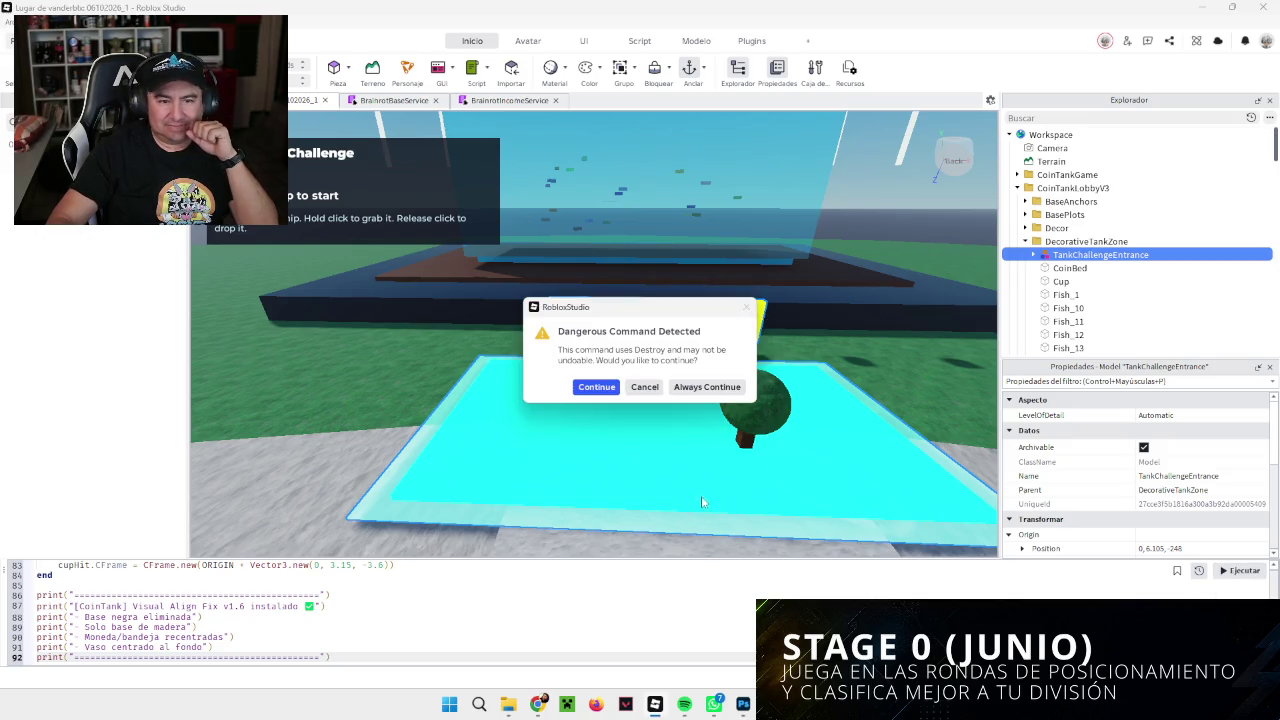
left_click(597, 388)
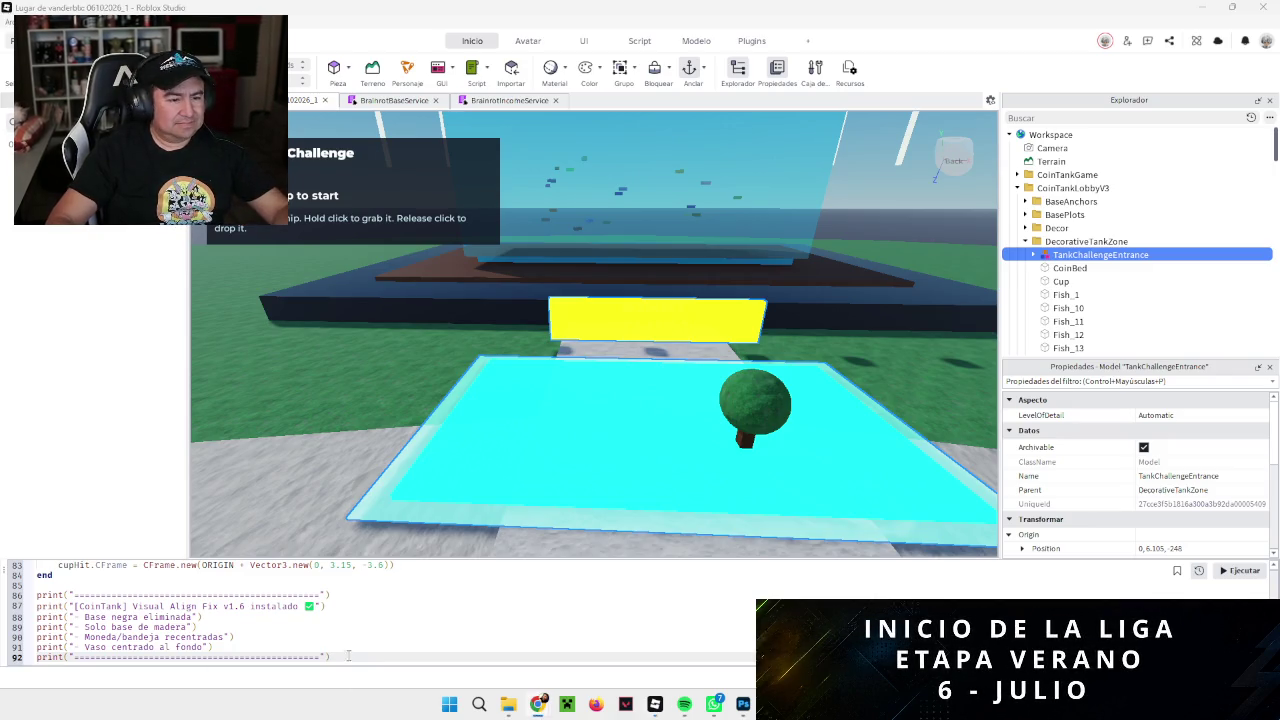
Step: Clear the command bar and paste in the Tank Mode Helper v1.0 script
key("ctrl+a")
scroll(380, 612, "up", 20)
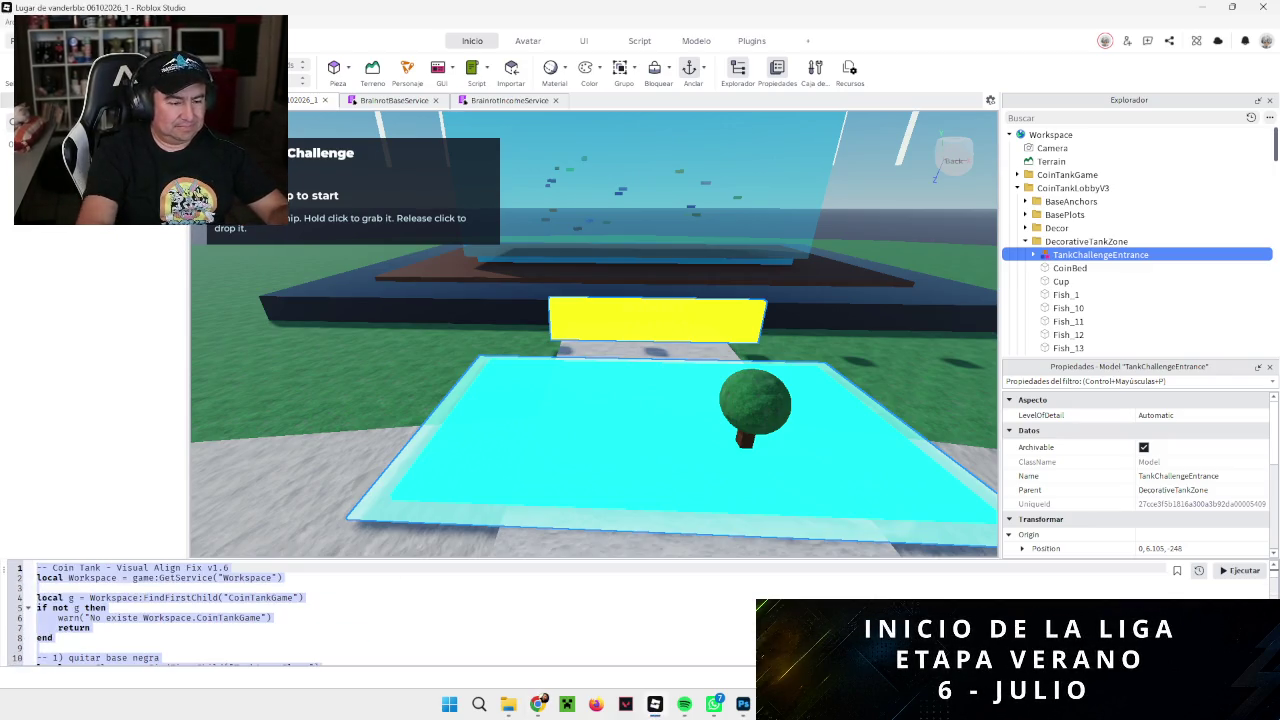
key("BackSpace")
key("ctrl+v")
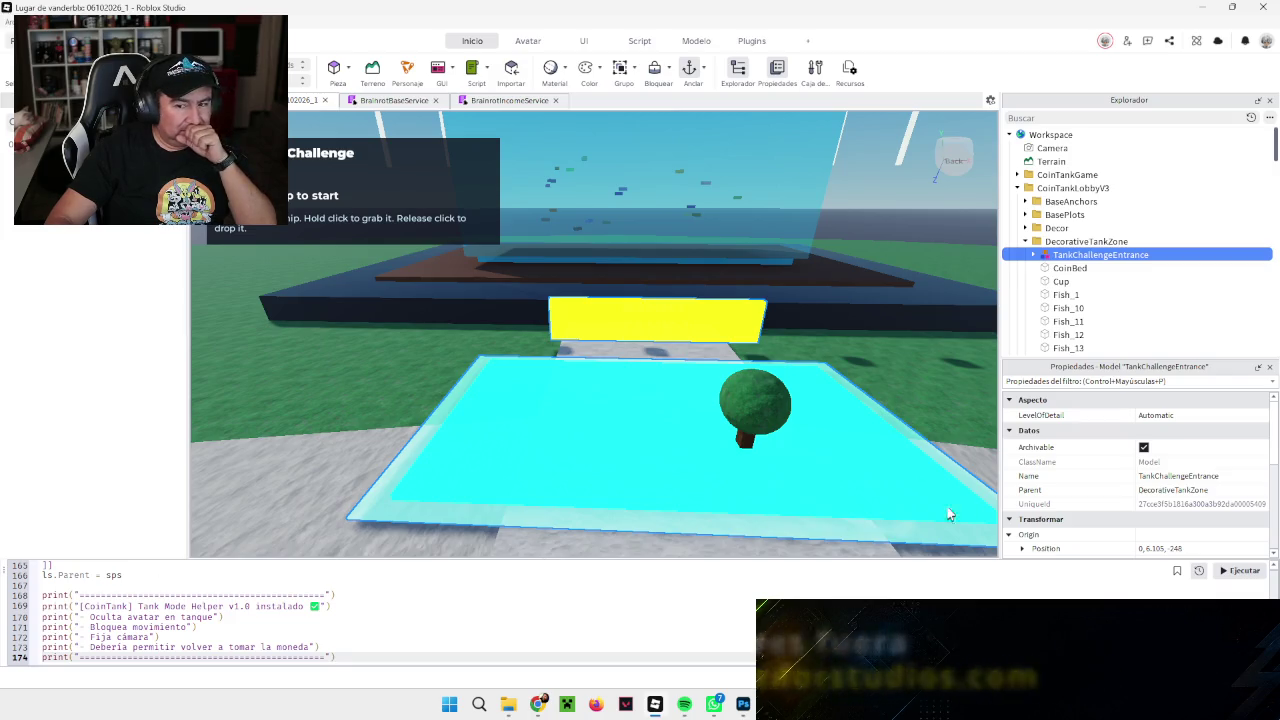
Step: Run the Tank Mode Helper v1.0 code and start a playtest with F5
left_click(1231, 573)
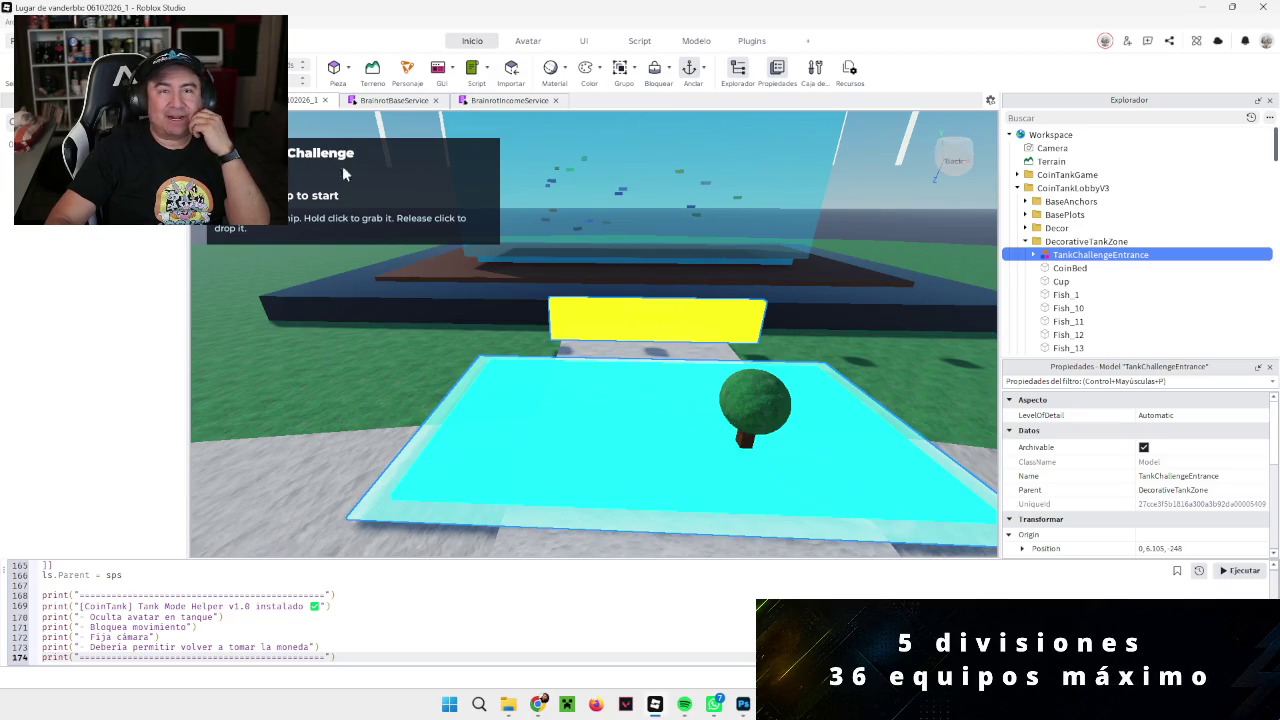
key("F5")
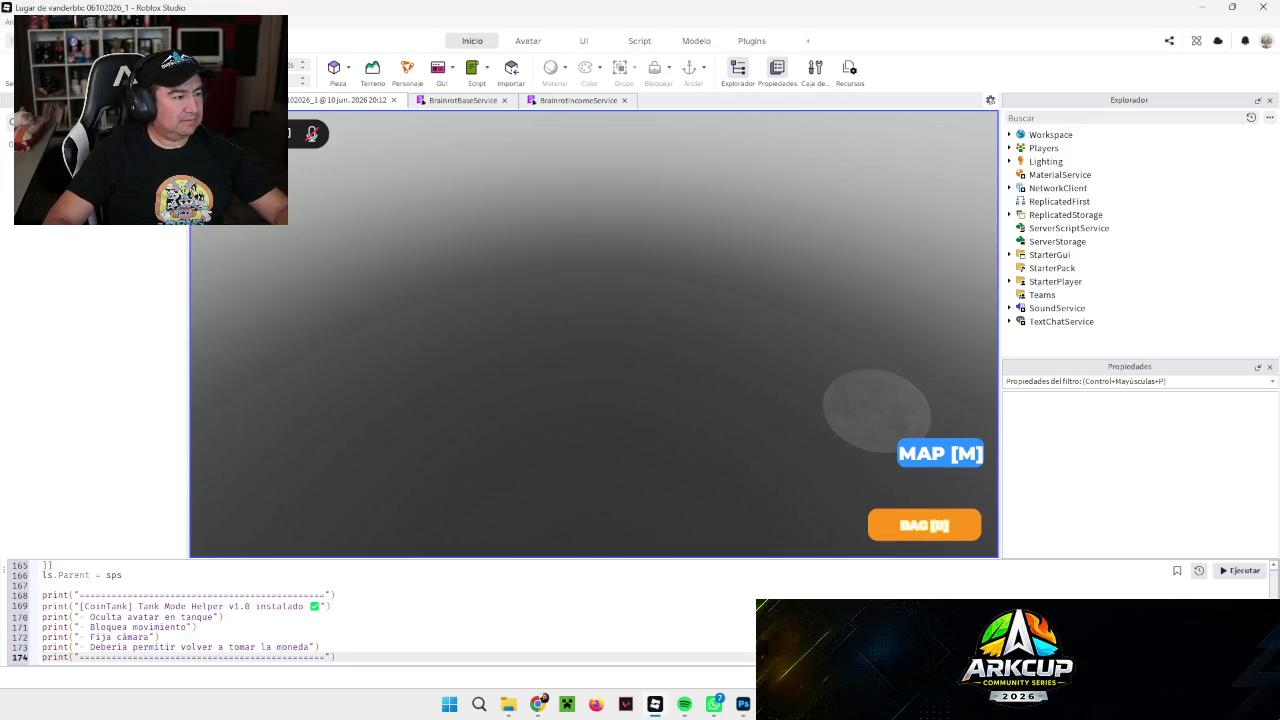
Step: Walk past the pads, teleport to the central tank, start the Coin Tank challenge, and select the entrance platform
key("d")
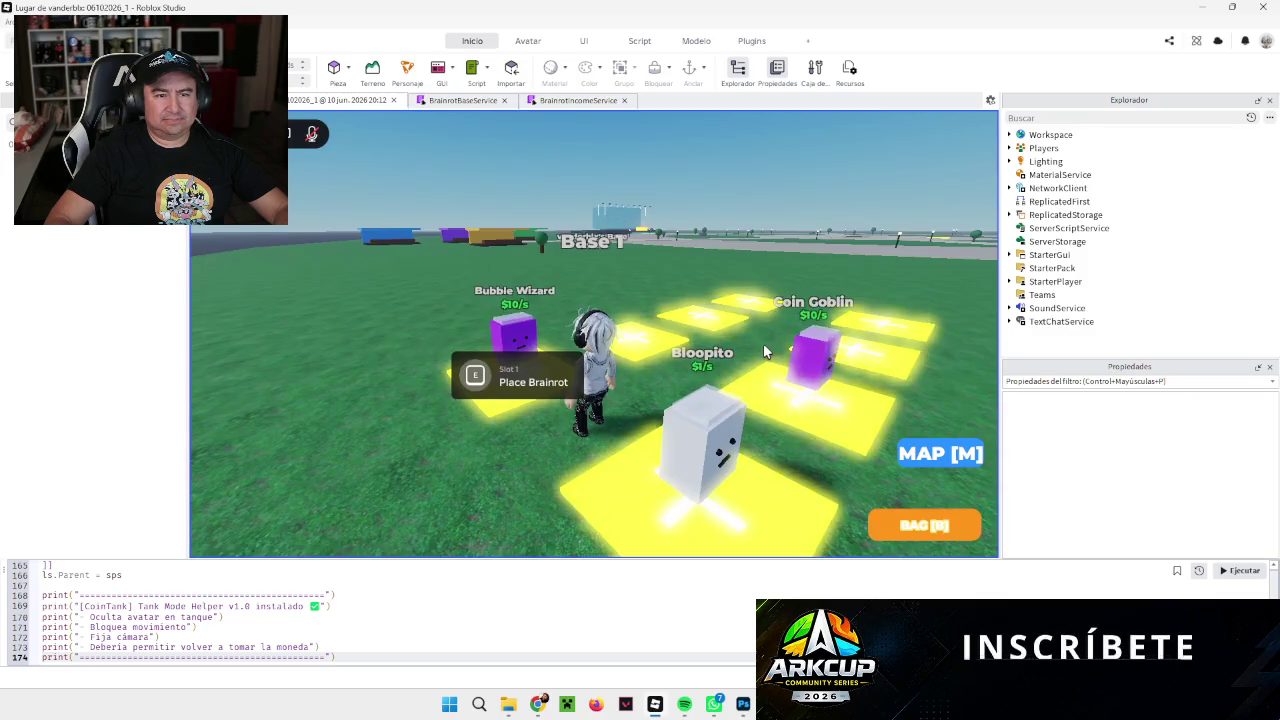
key("d")
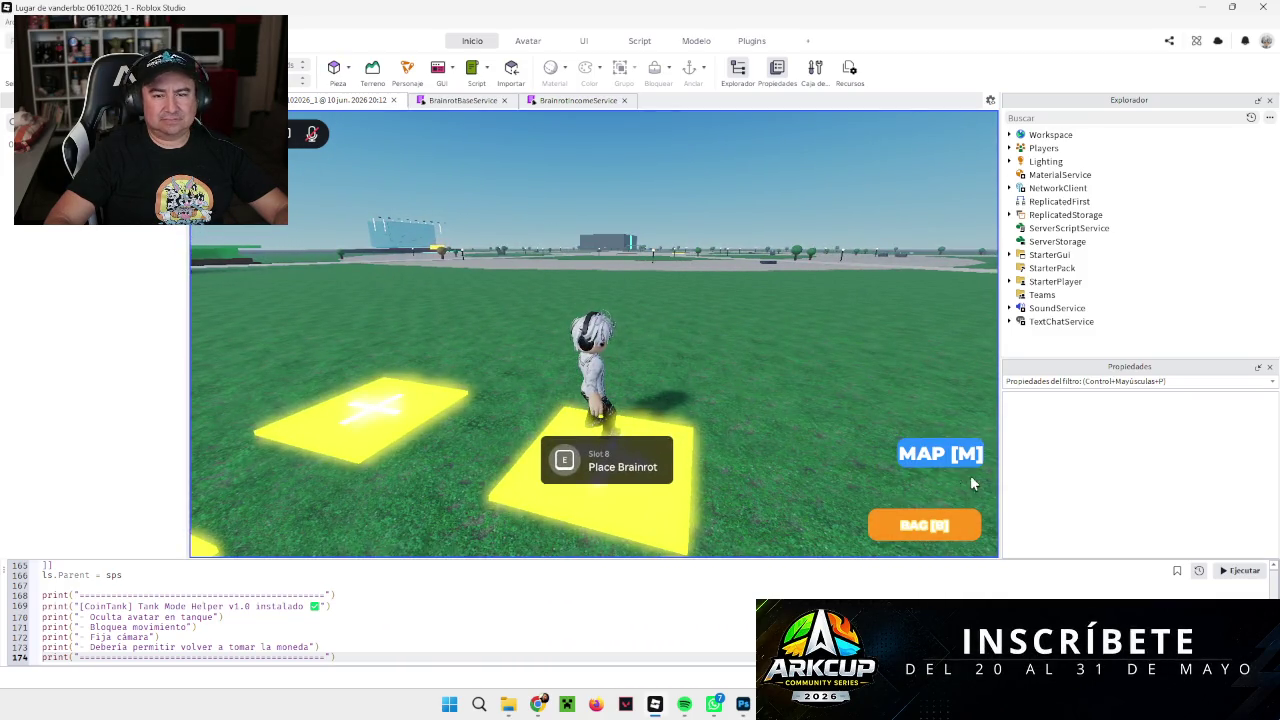
left_click(940, 455)
left_click(889, 244)
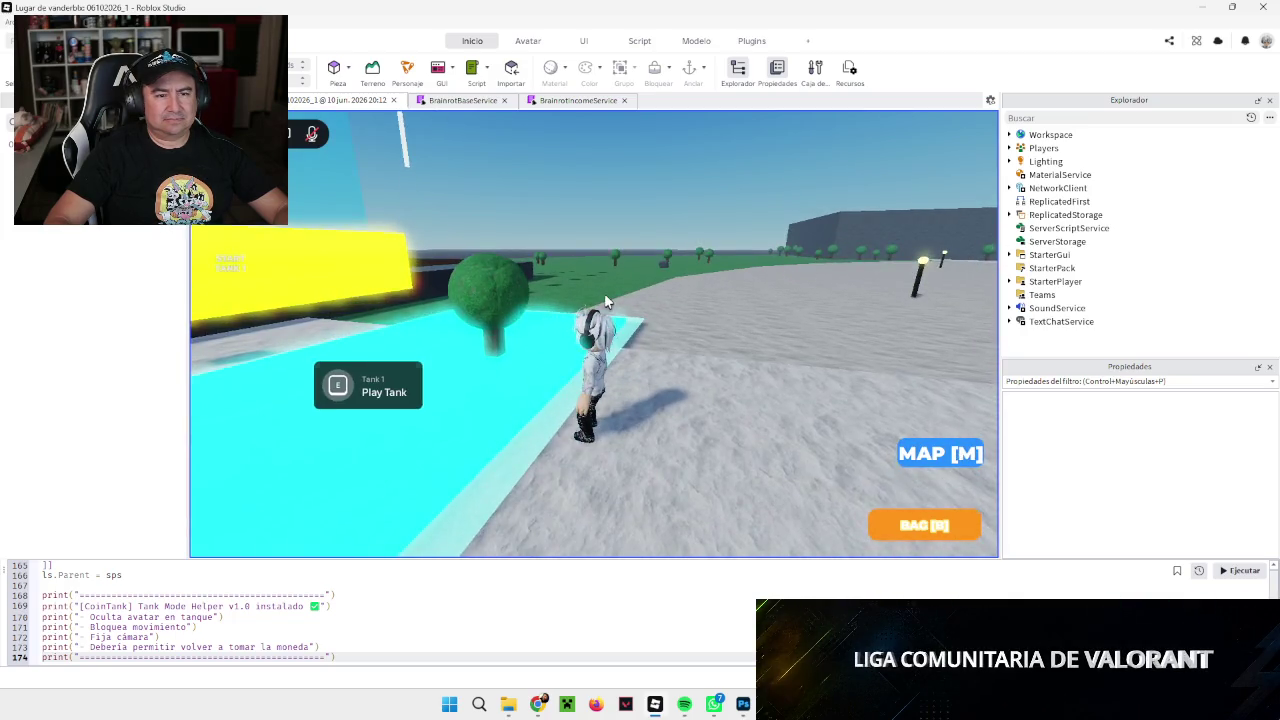
key("e")
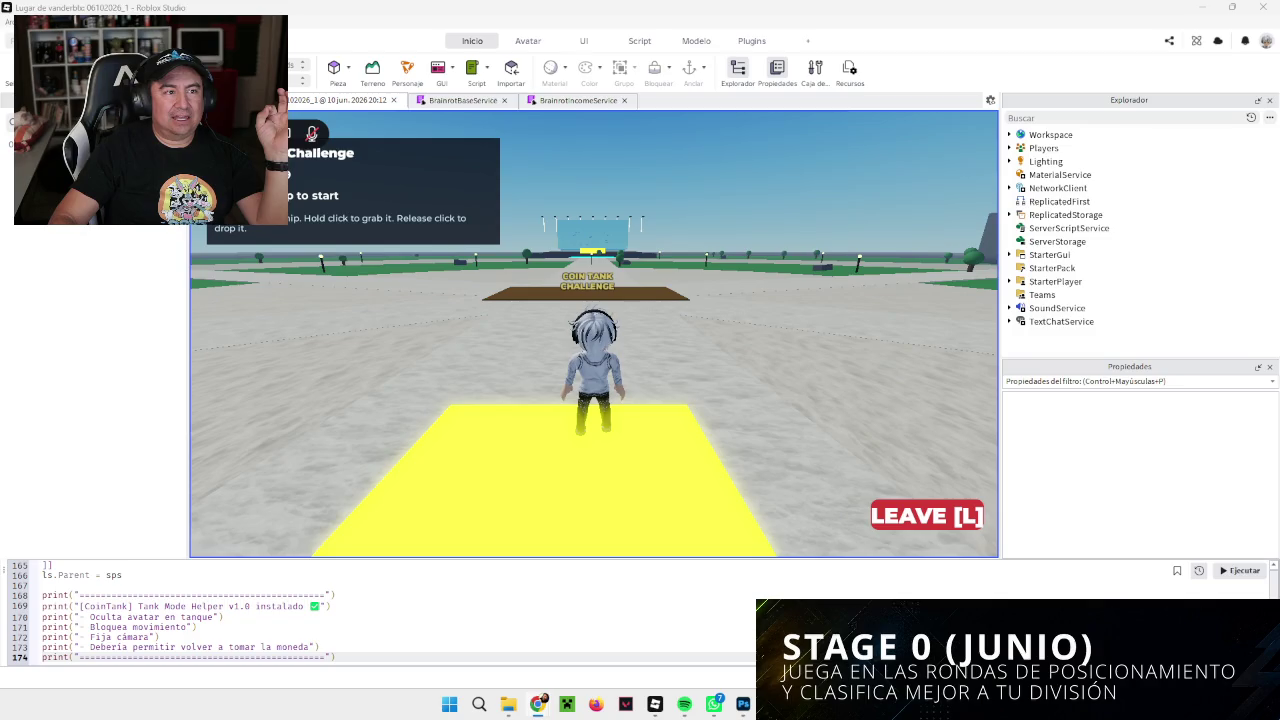
left_click(477, 290)
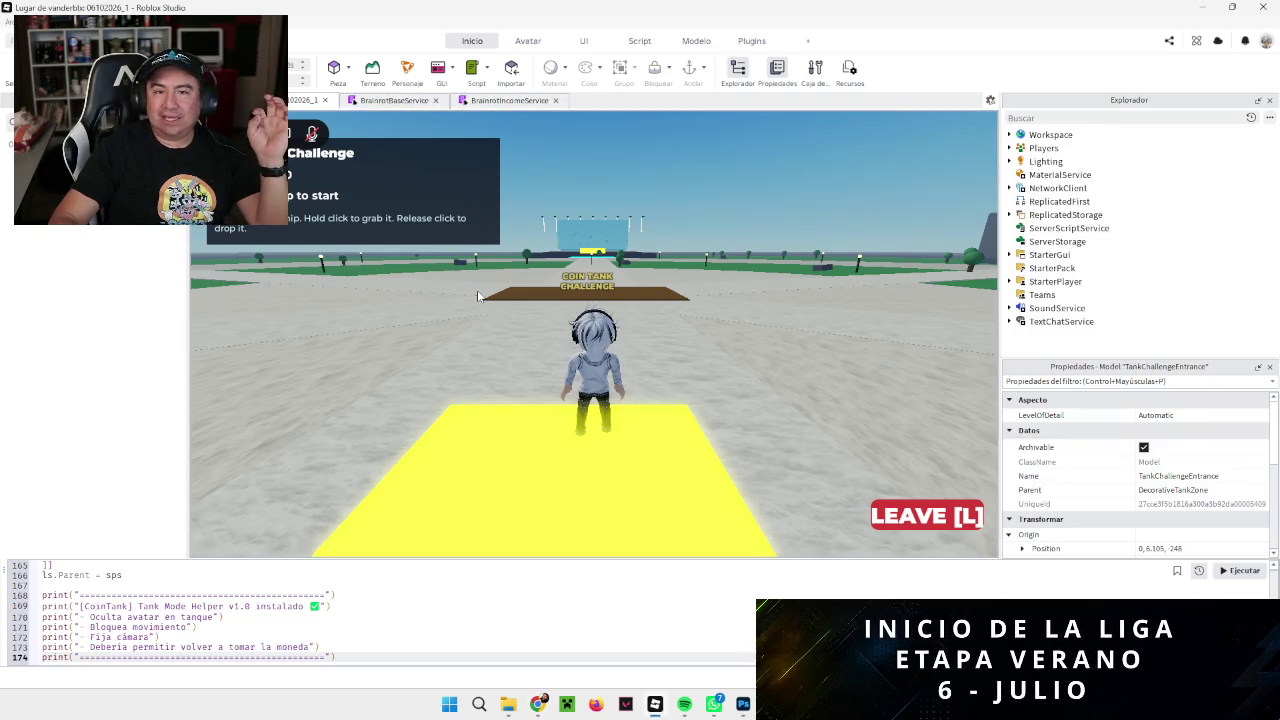
Step: Stop the playtest and jump to the end of the new command bar code
key("shift+F5")
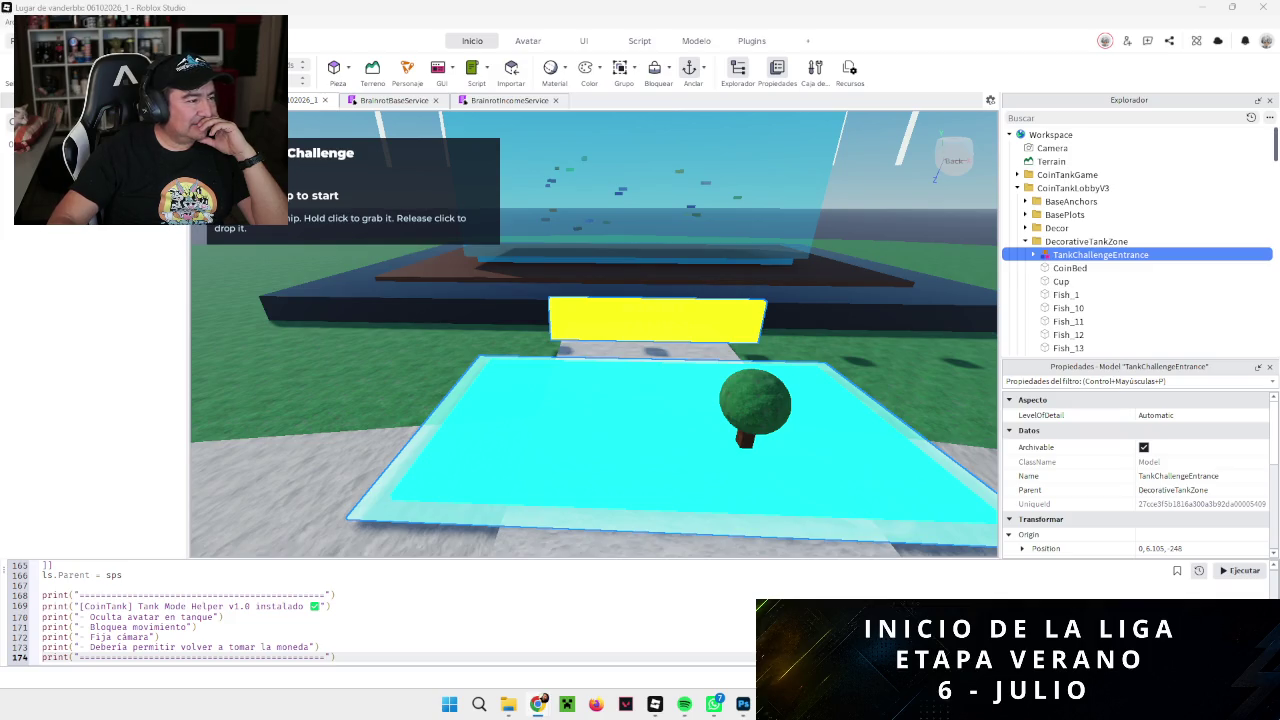
scroll(380, 612, "up", 20)
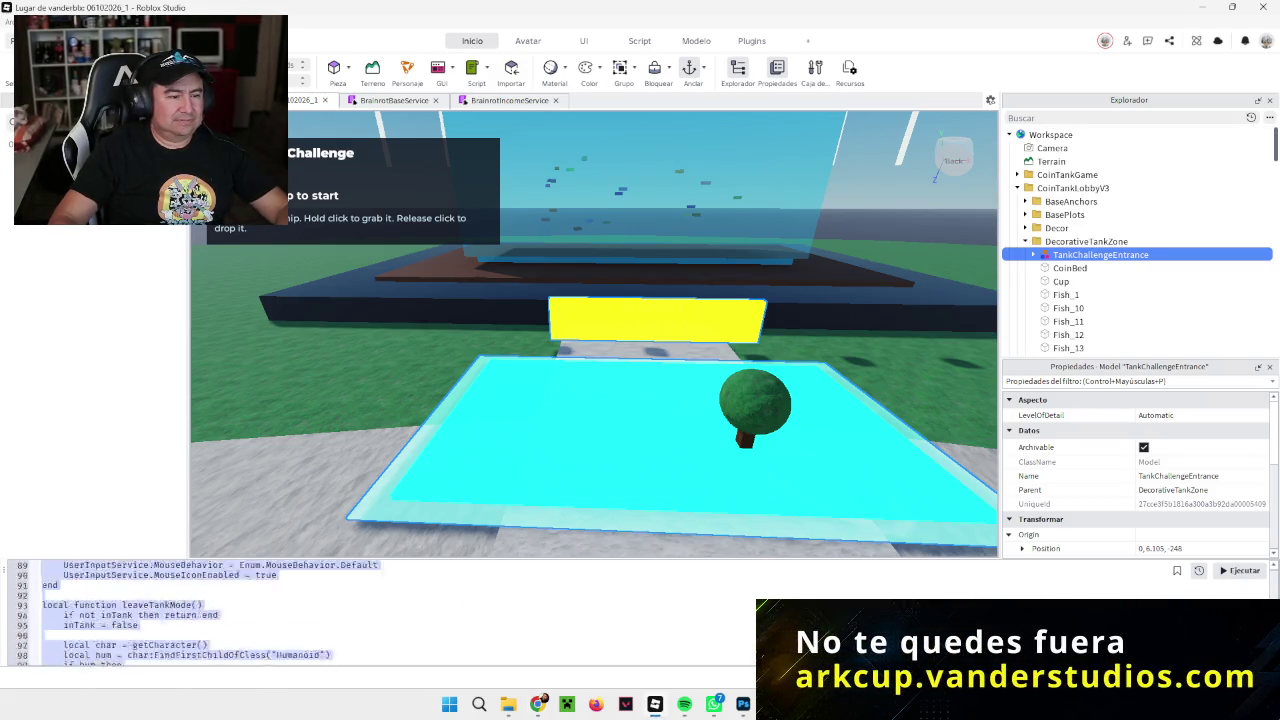
key("ctrl+End")
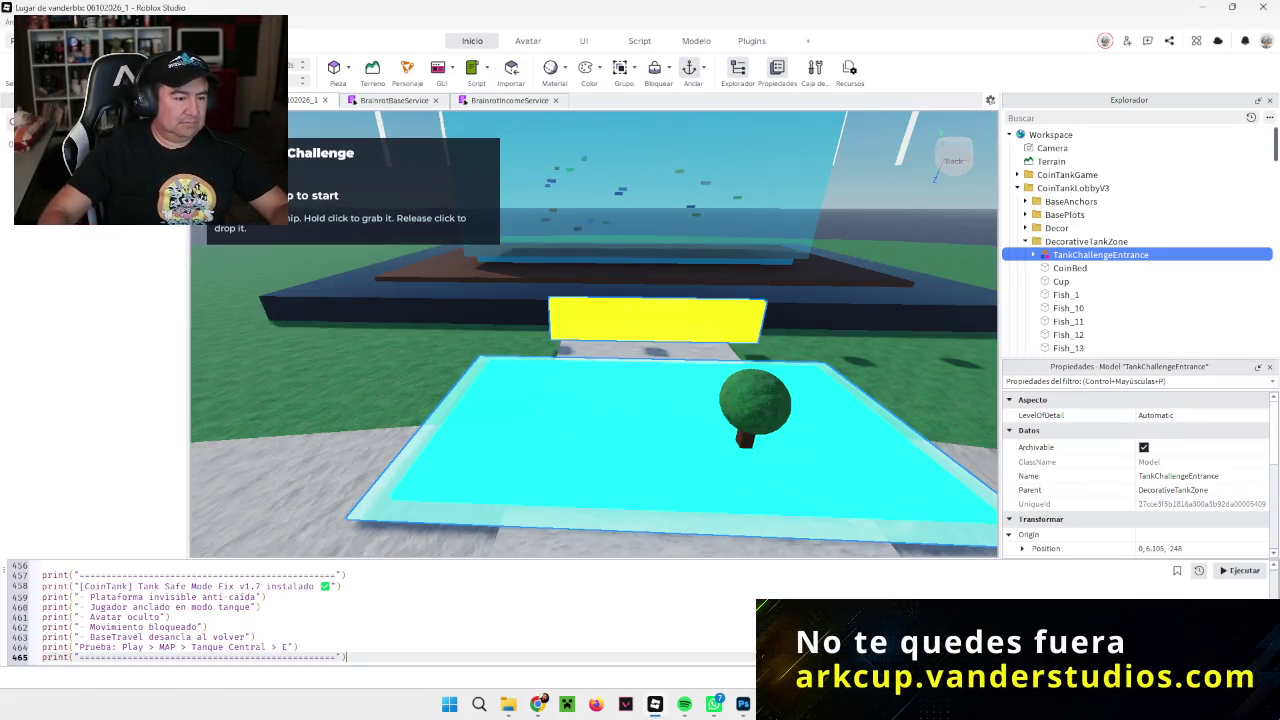
Step: Run the Tank Safe Mode Fix v1.7 code from the command bar, confirming the Destroy warning
left_click(1228, 571)
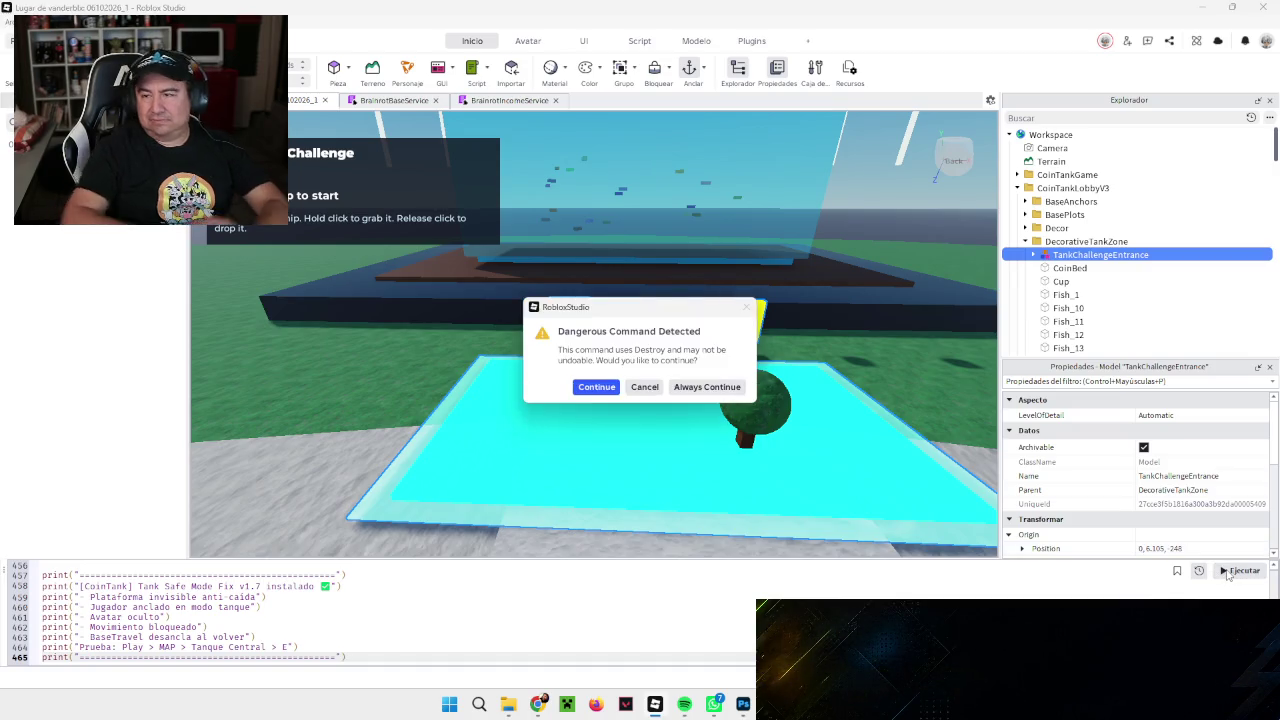
left_click(586, 387)
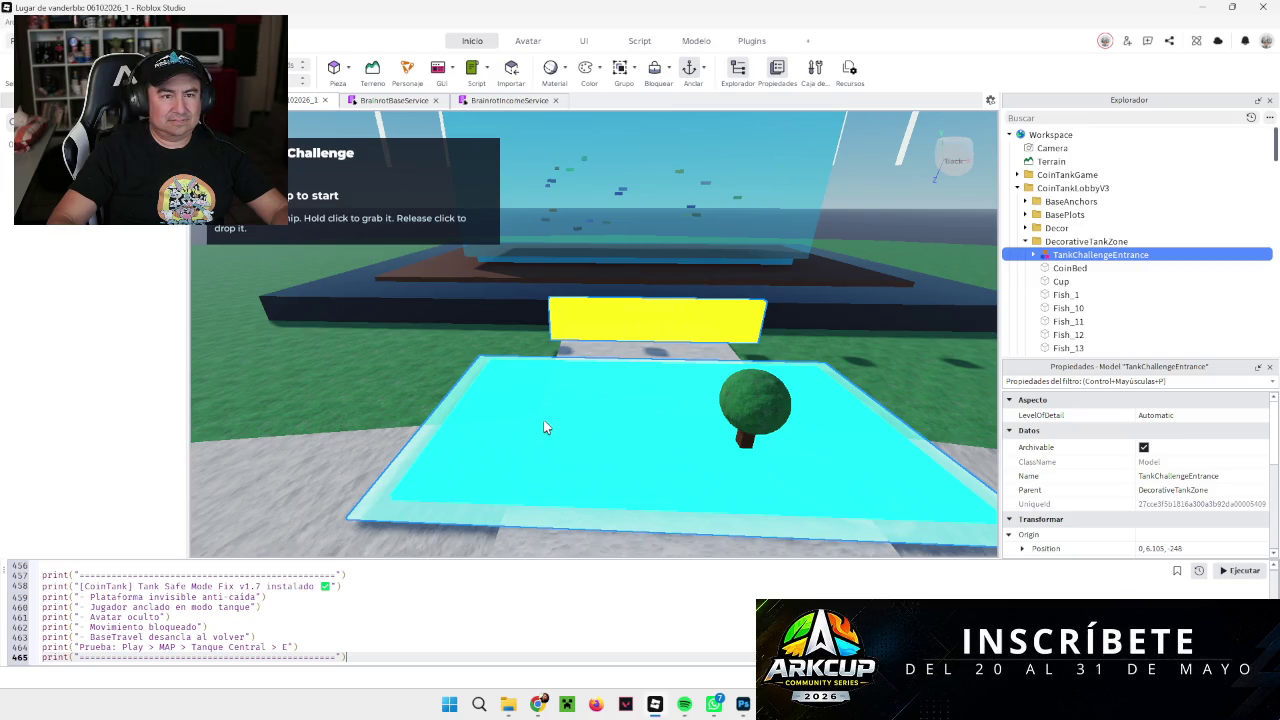
left_click(8, 22)
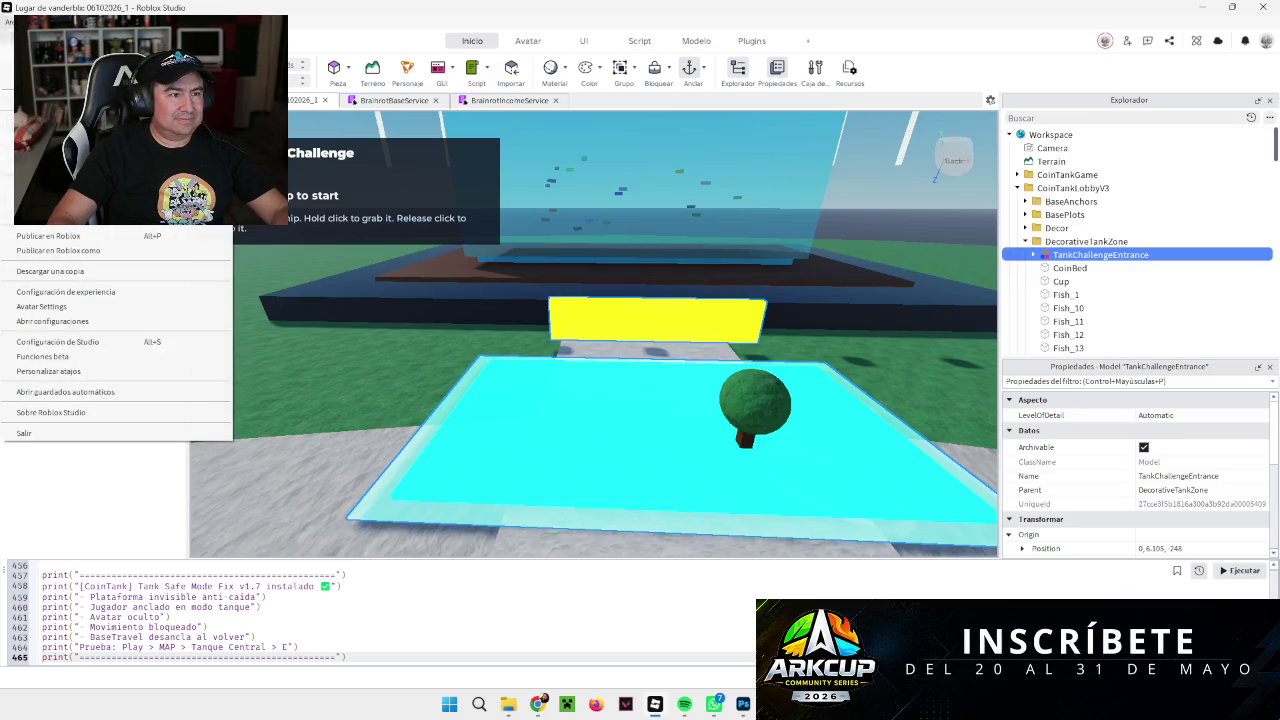
Step: Close the File menu, start a playtest with F5, and open the in-game MAP [M] teleport menu
key("Escape")
key("F5")
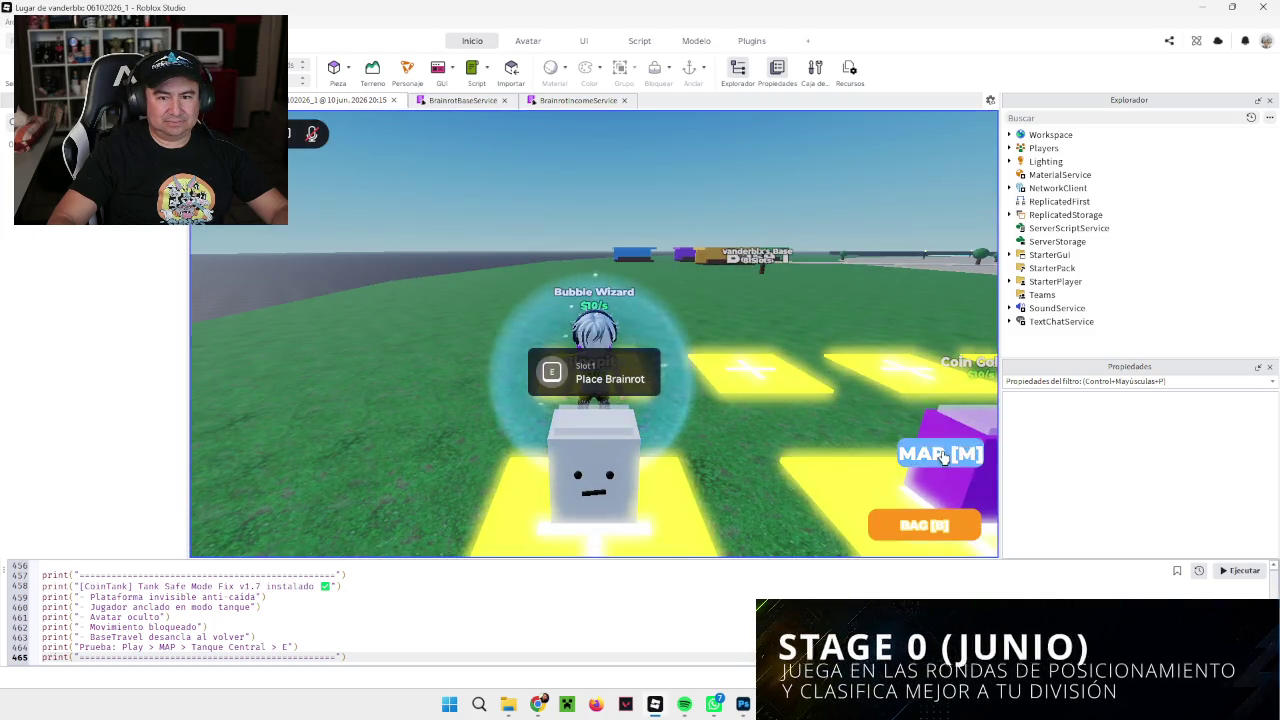
left_click(943, 455)
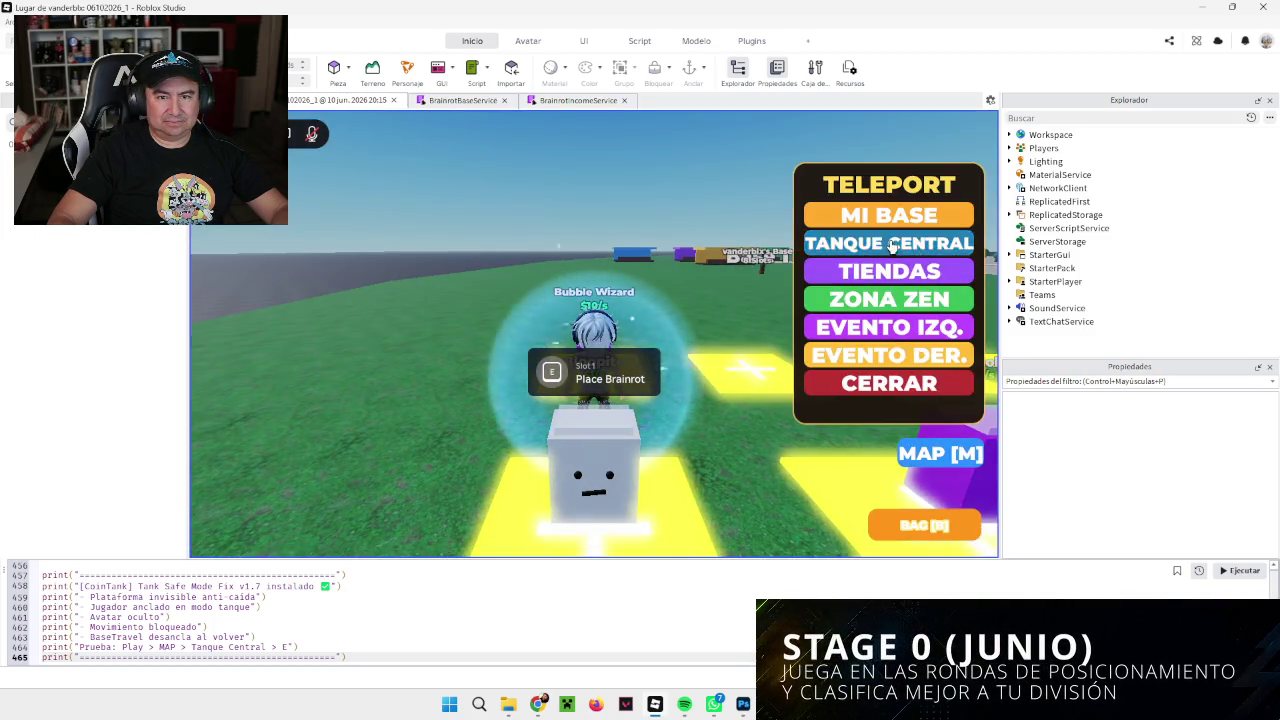
Step: Teleport to TANQUE CENTRAL, enter Tank 1 Training, and dismiss the chat notification
left_click(890, 242)
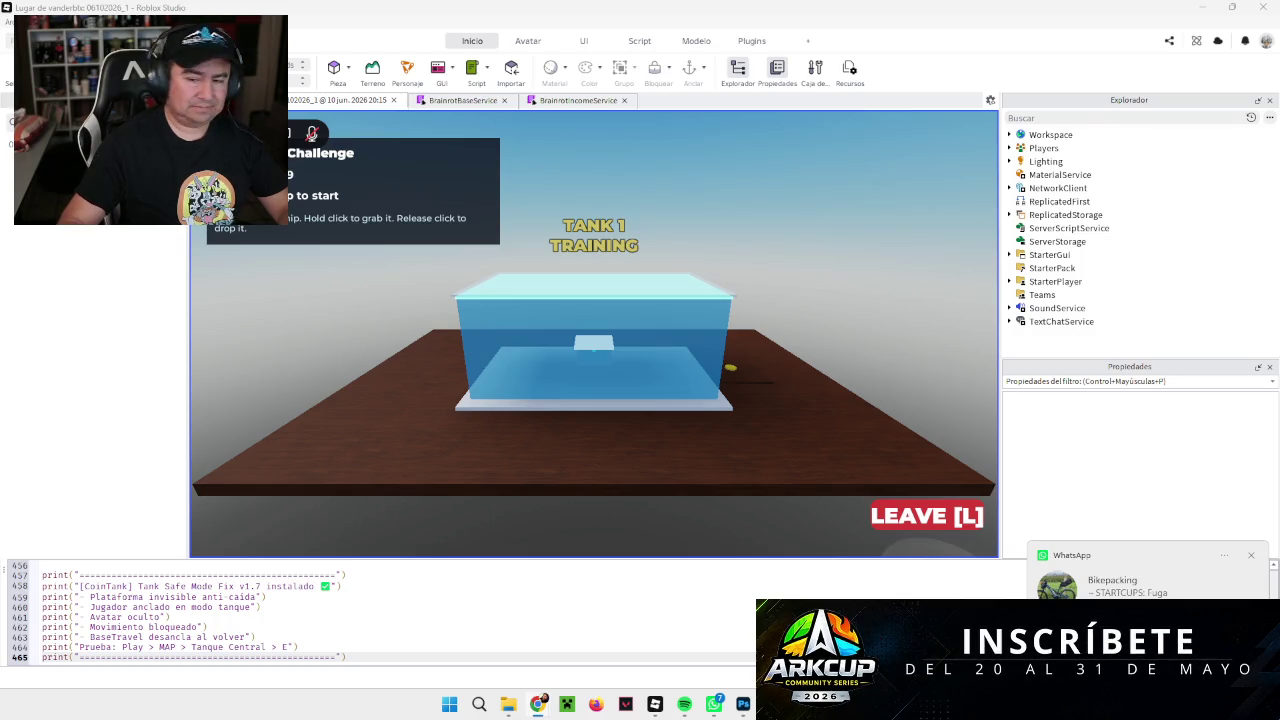
left_click(1252, 558)
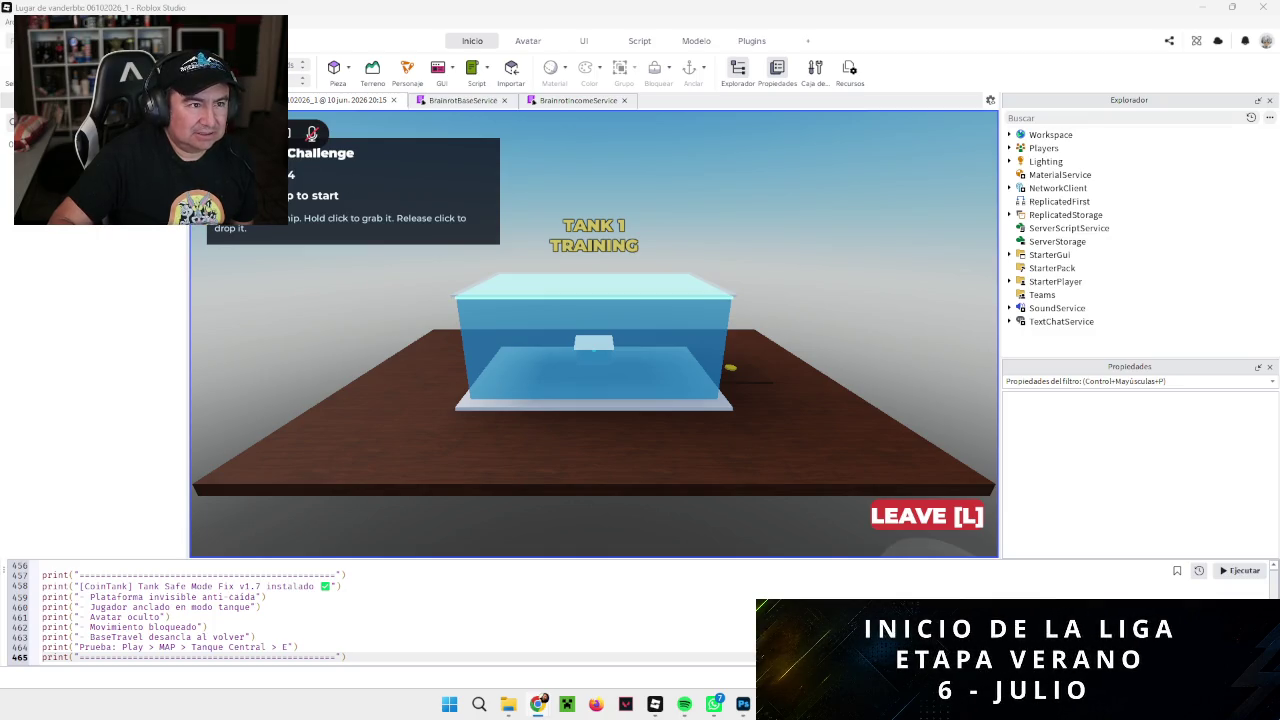
Step: Stop the Tank 1 Training playtest with Shift+F5
key("shift+F5")
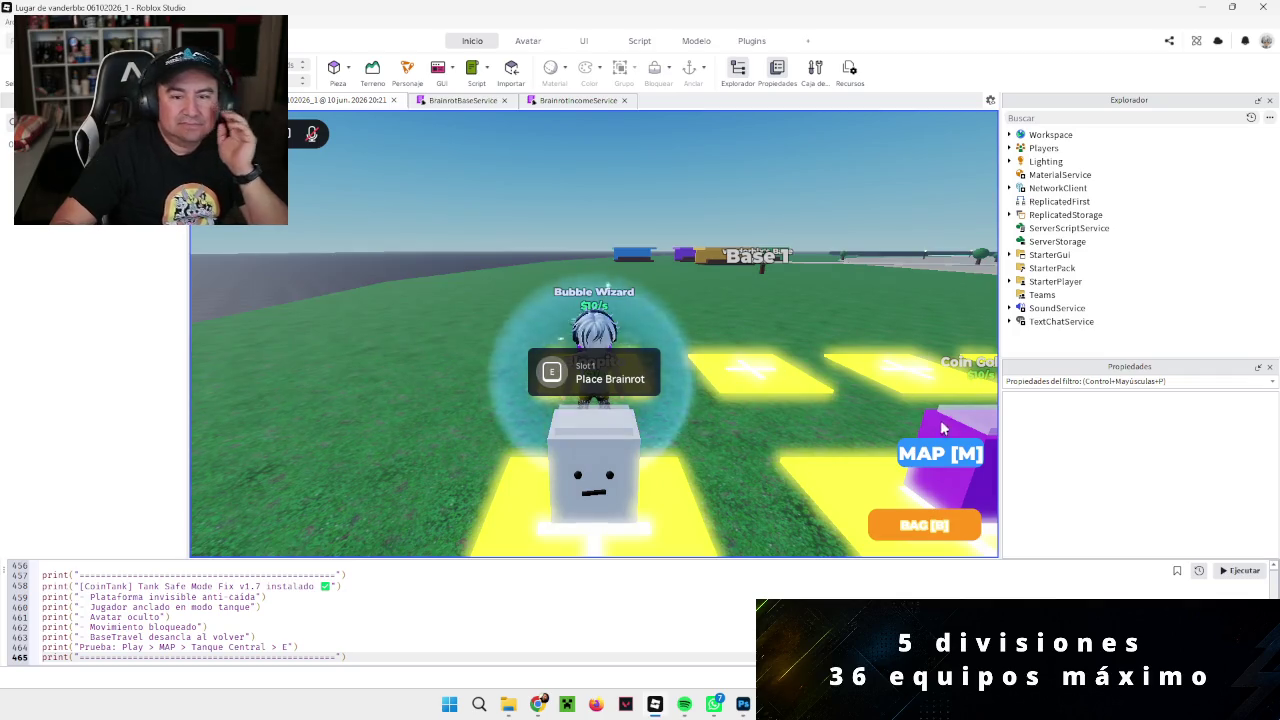
Step: Teleport to TANQUE CENTRAL, start Tank 1 Training with E, then select the TankChallengeEntrance model
left_click(940, 453)
left_click(890, 256)
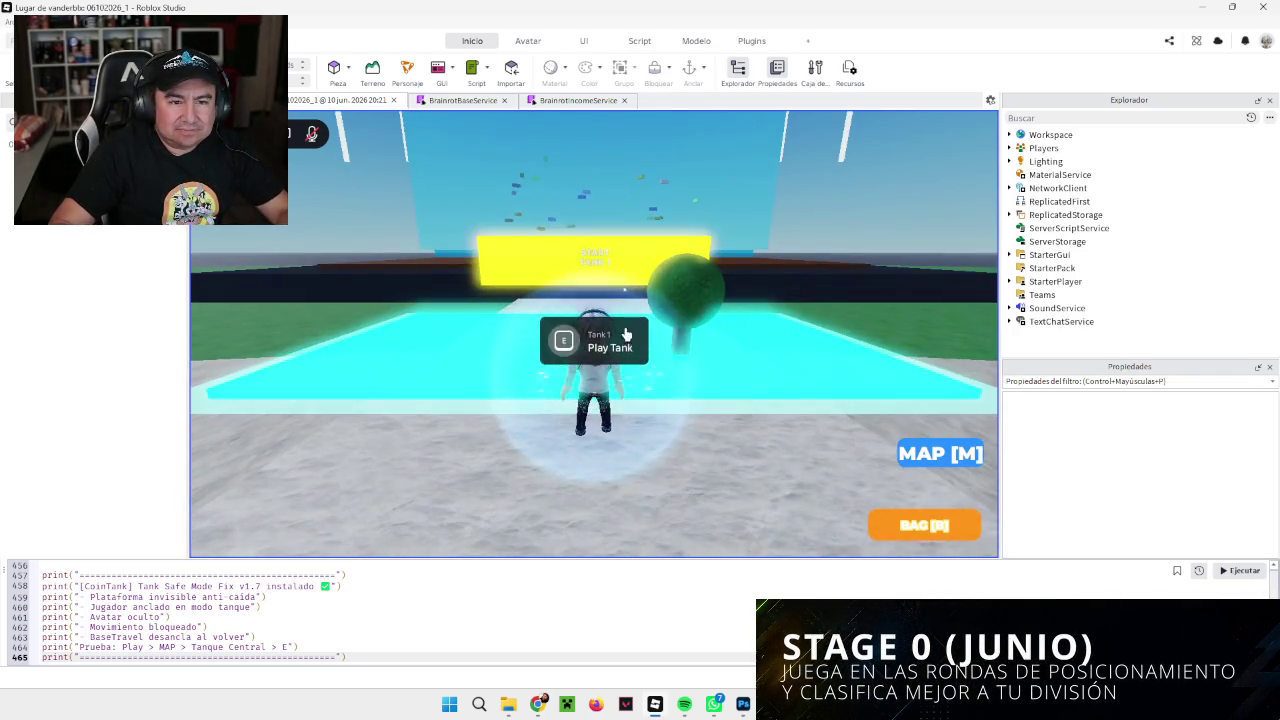
key("e")
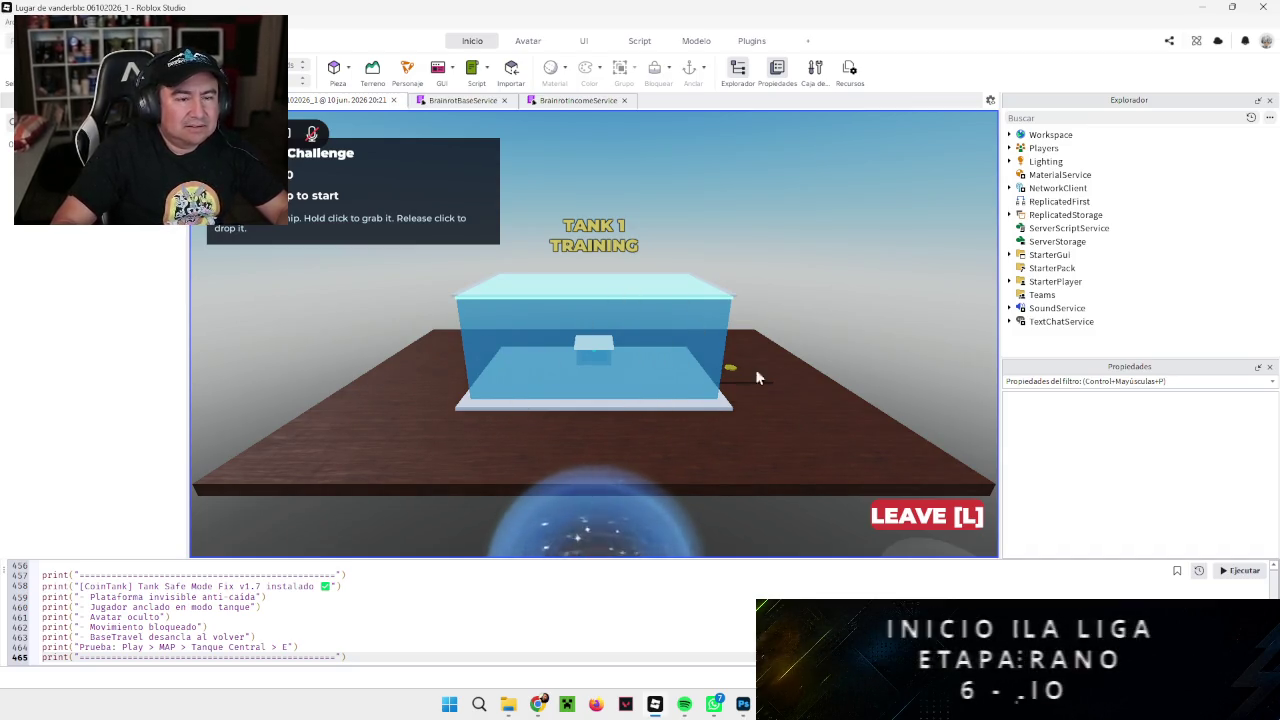
left_click(318, 273)
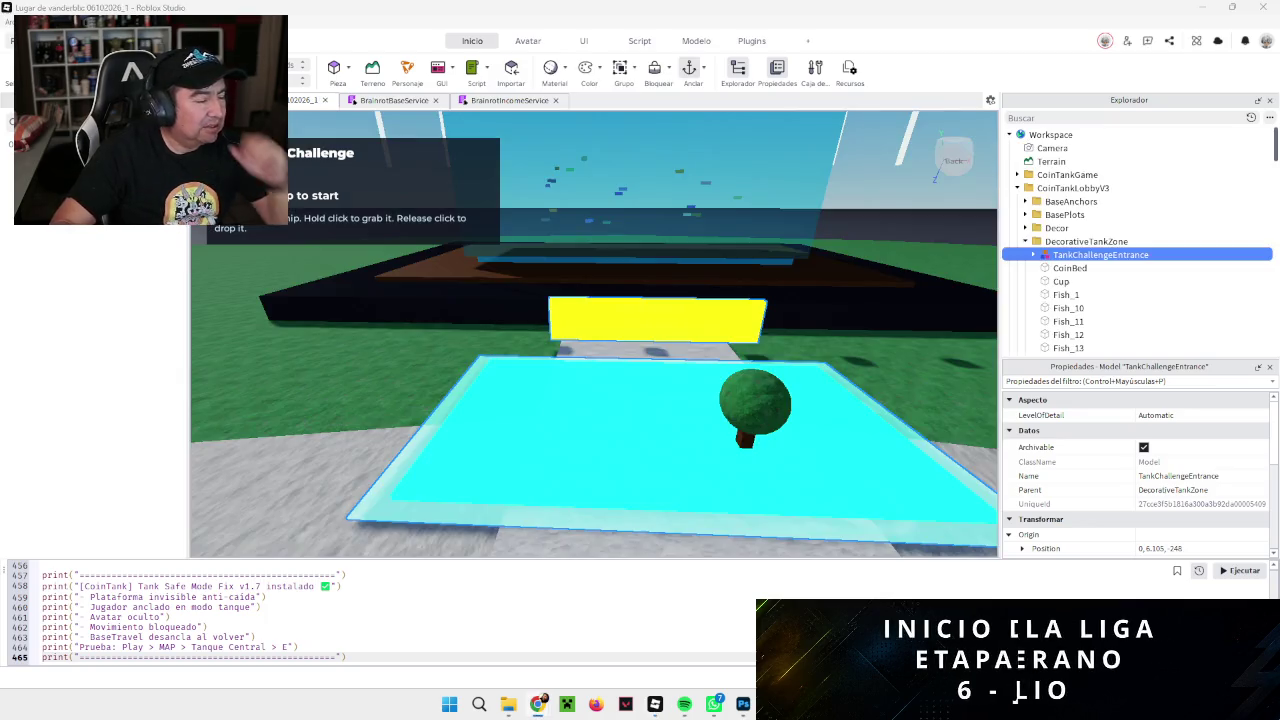
Step: Replace the command-bar fix code with the Tank Visual + Drag Restore v1.8 script and run it, confirming the warning
key("f")
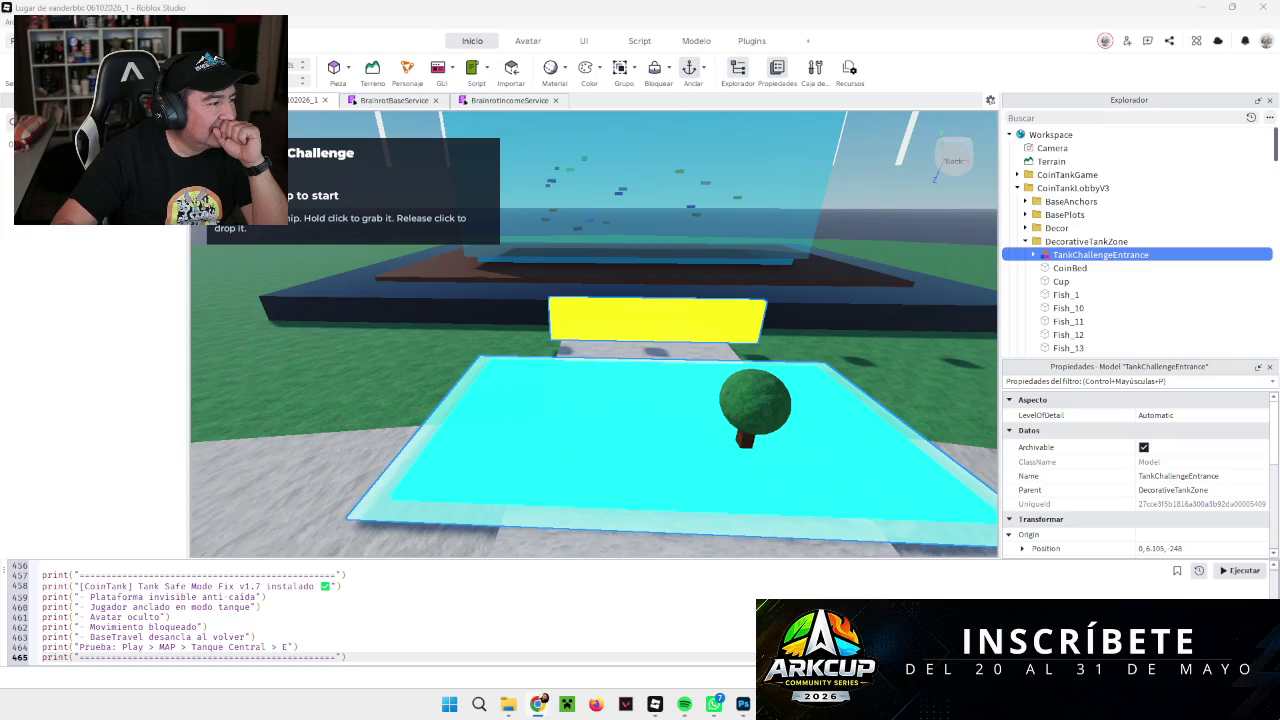
left_click_drag(337, 655, 340, 550)
key("ctrl+v")
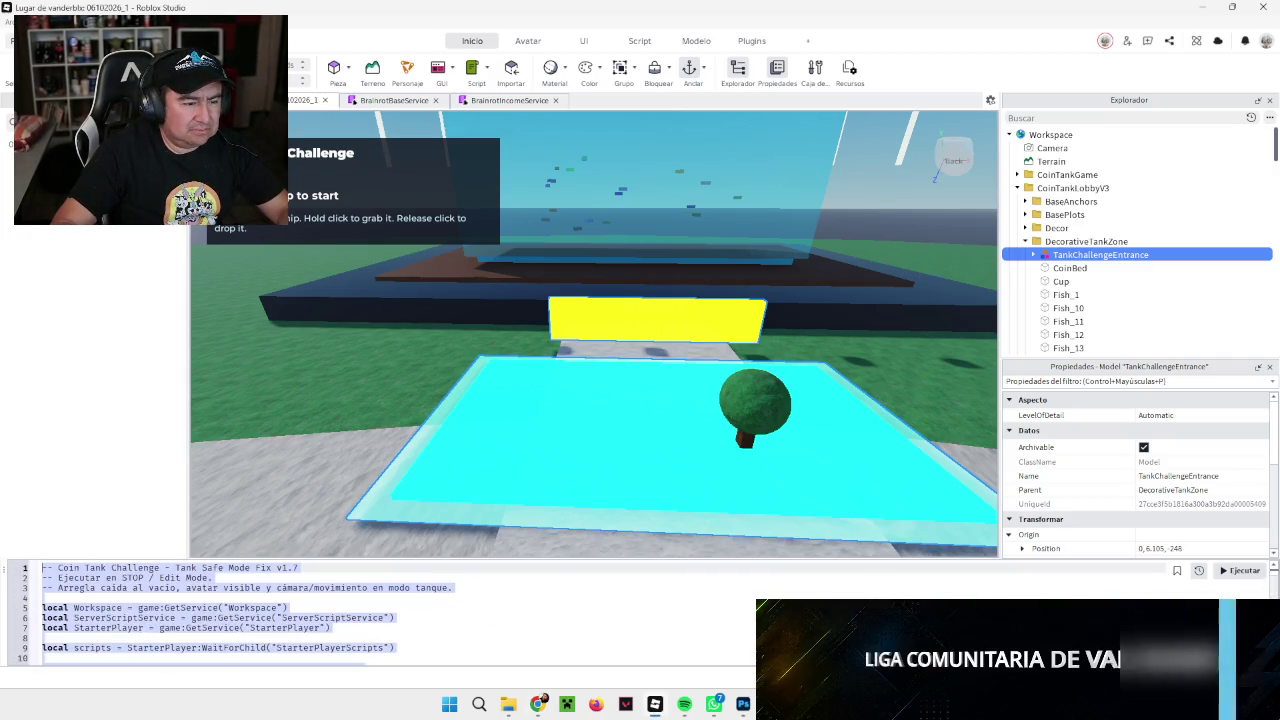
key("Return")
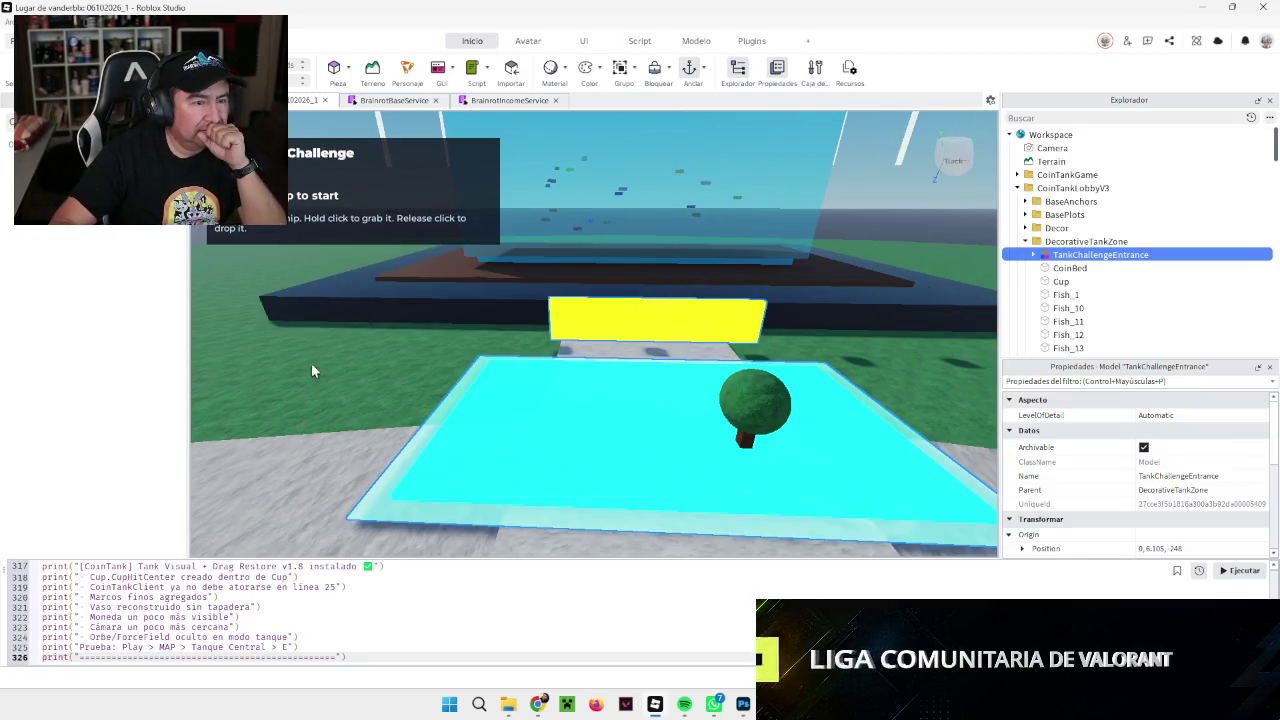
left_click(1232, 572)
left_click(597, 388)
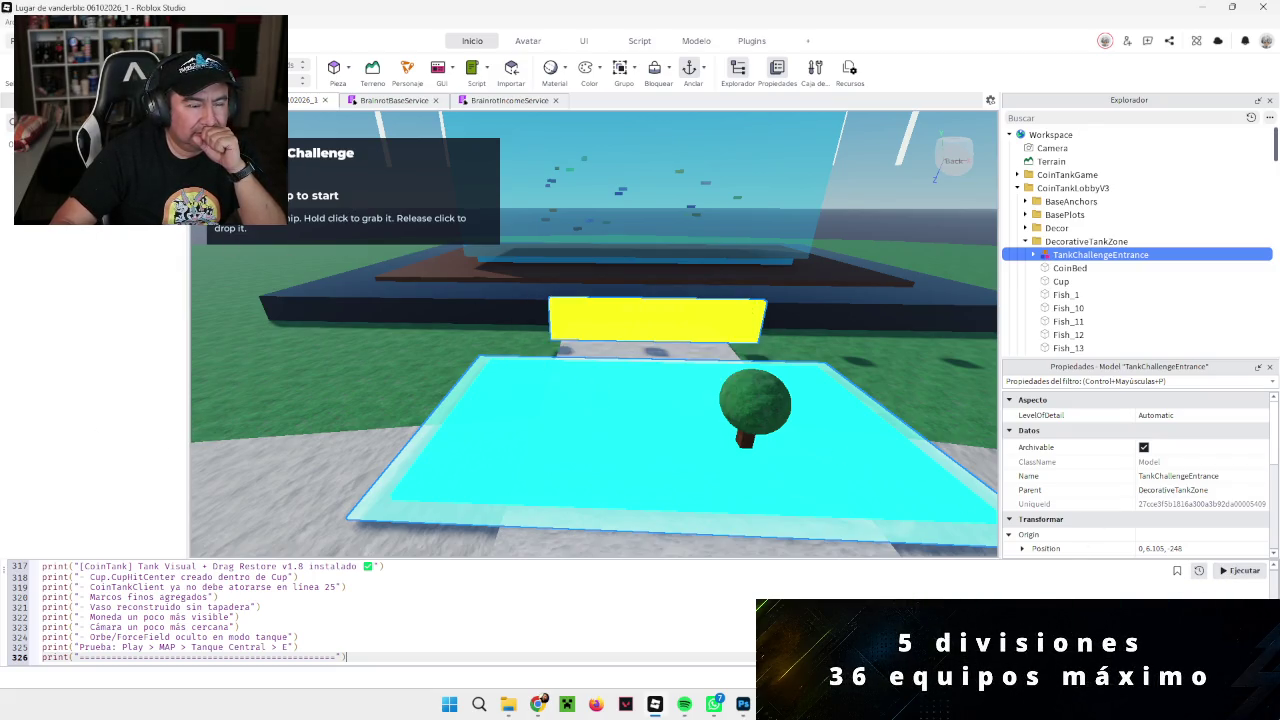
Step: Play the game, teleport to TANQUE CENTRAL, and enter Tank 1 Training with E
key("F5")
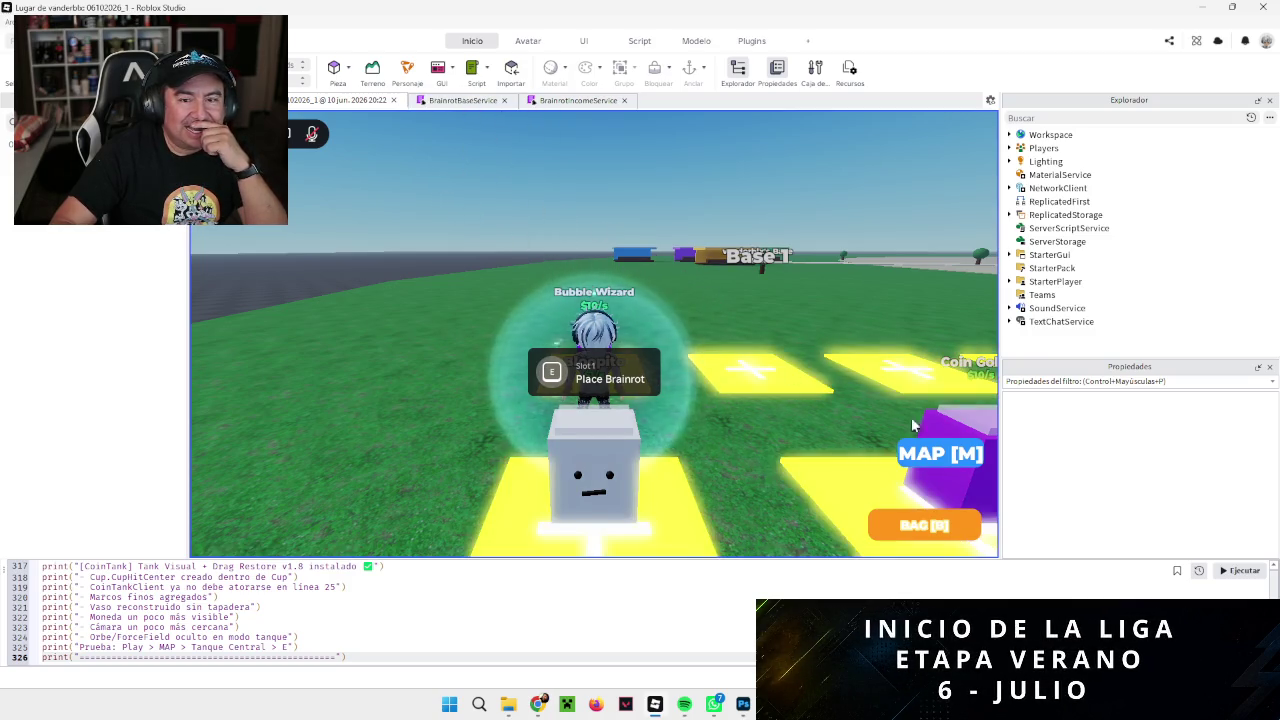
left_click(940, 455)
left_click(870, 242)
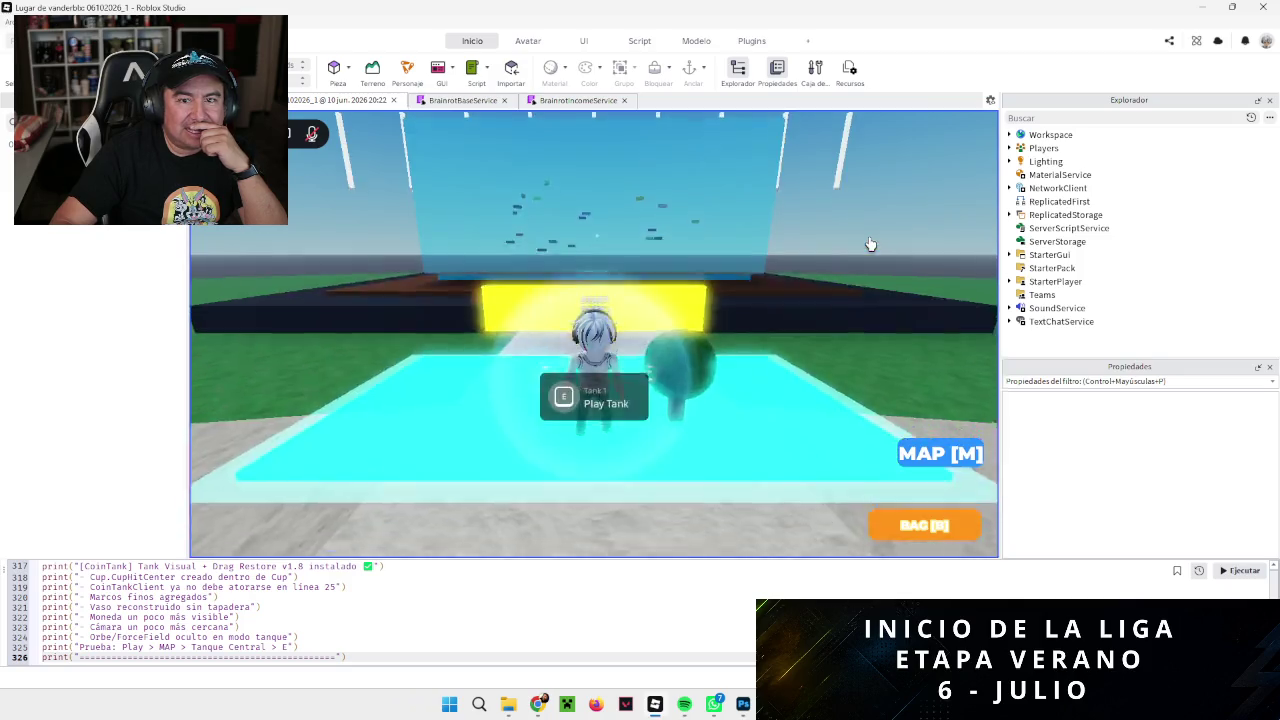
key("e")
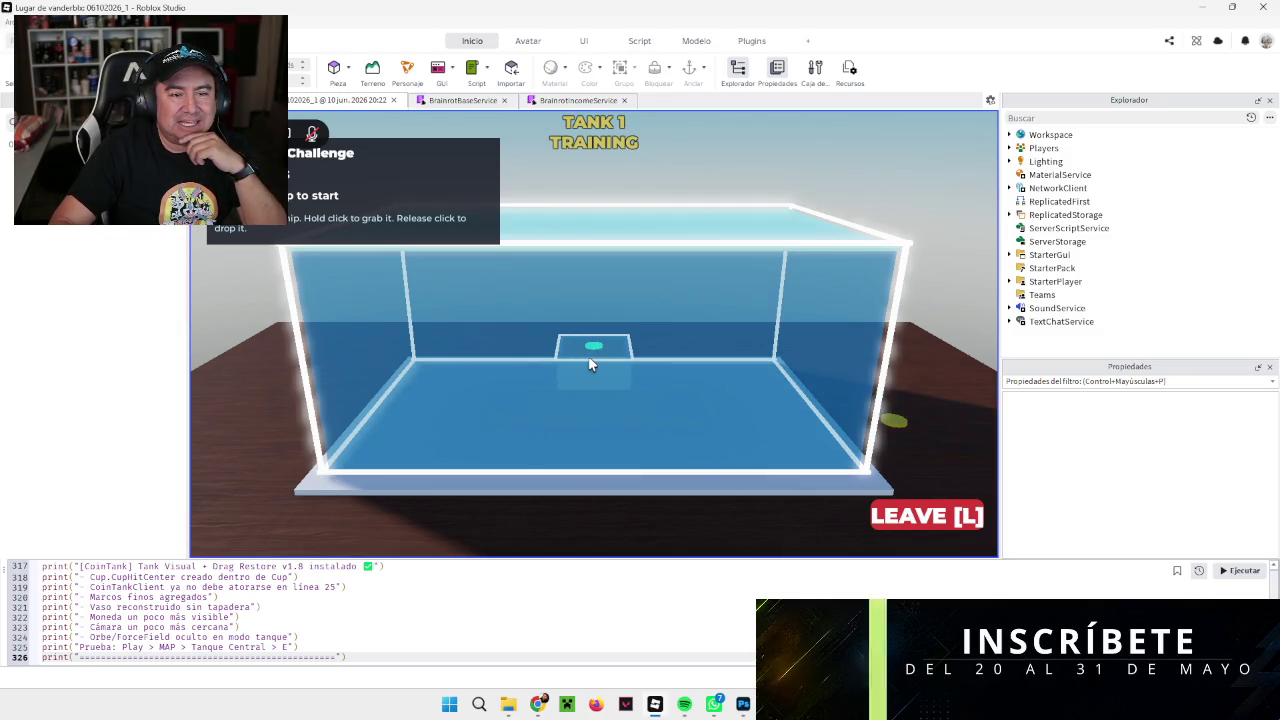
Step: Drag the coin over the lidless tank and drop it repeatedly, ending with 0 hits and 3 misses
left_click_drag(895, 424, 888, 385)
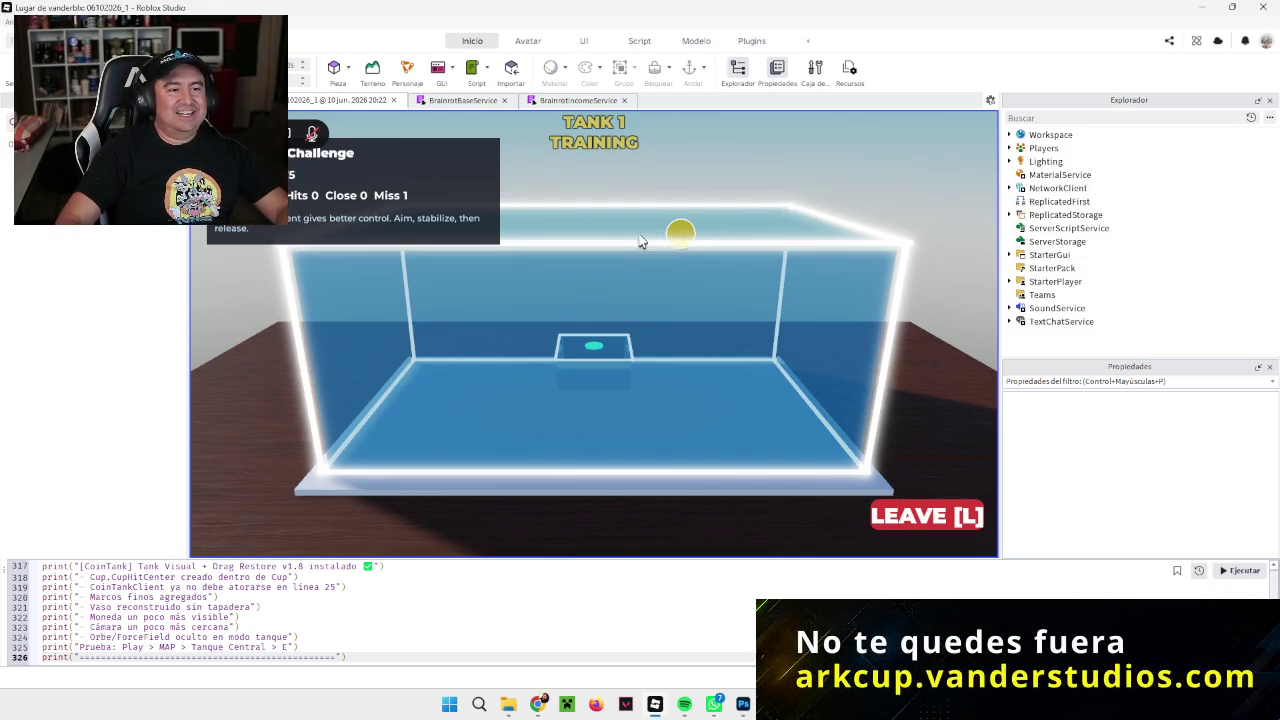
left_click(598, 270)
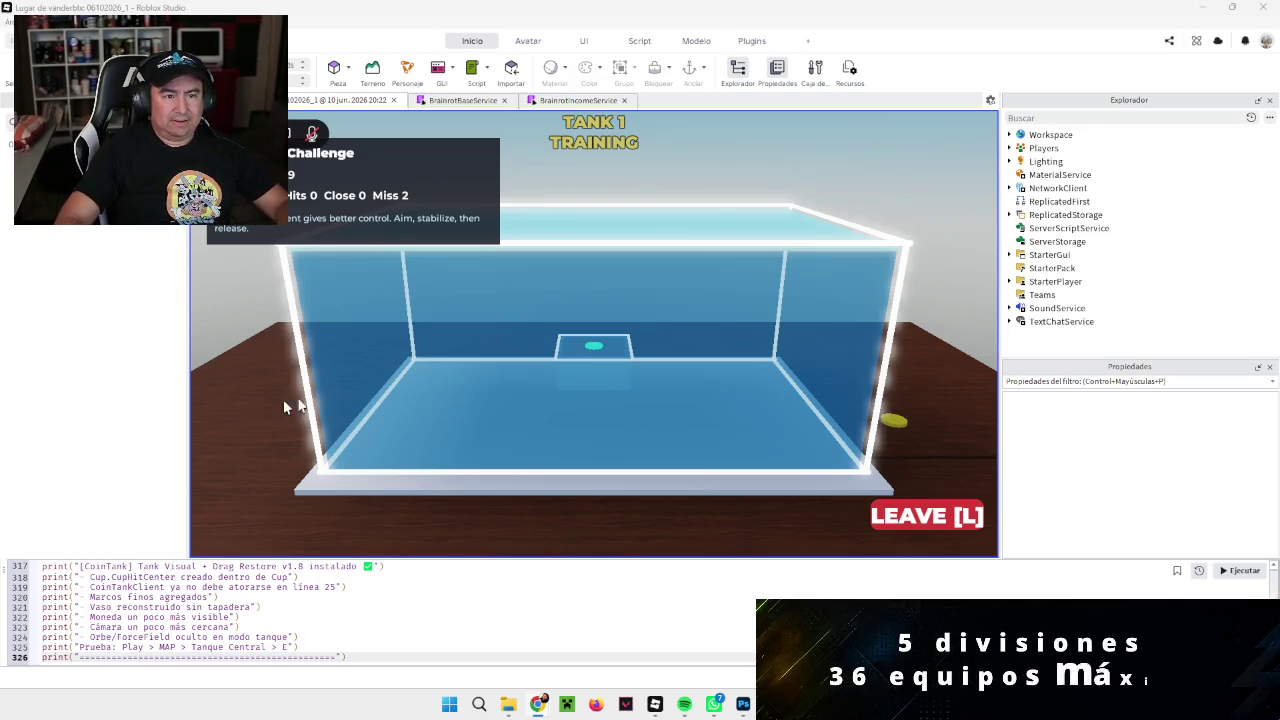
mouse_move(901, 428)
left_mouse_down()
mouse_move(681, 230)
mouse_move(676, 250)
left_mouse_up()
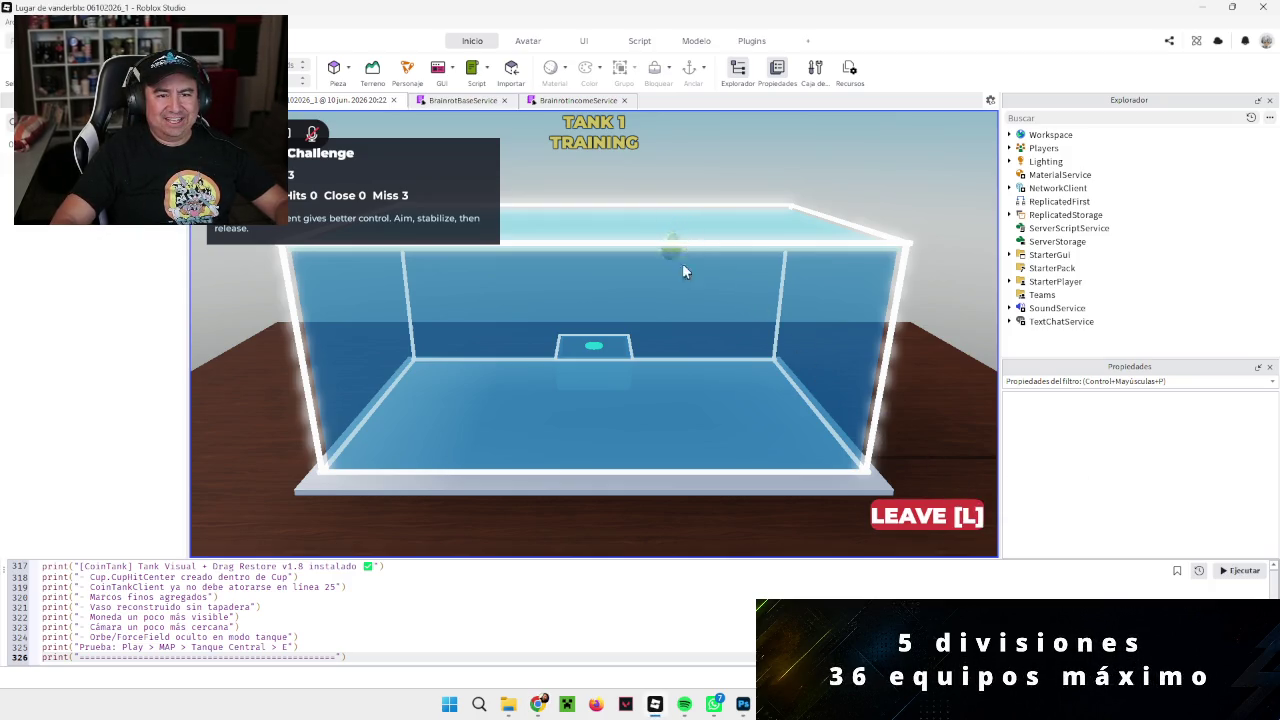
left_click_drag(682, 264, 674, 398)
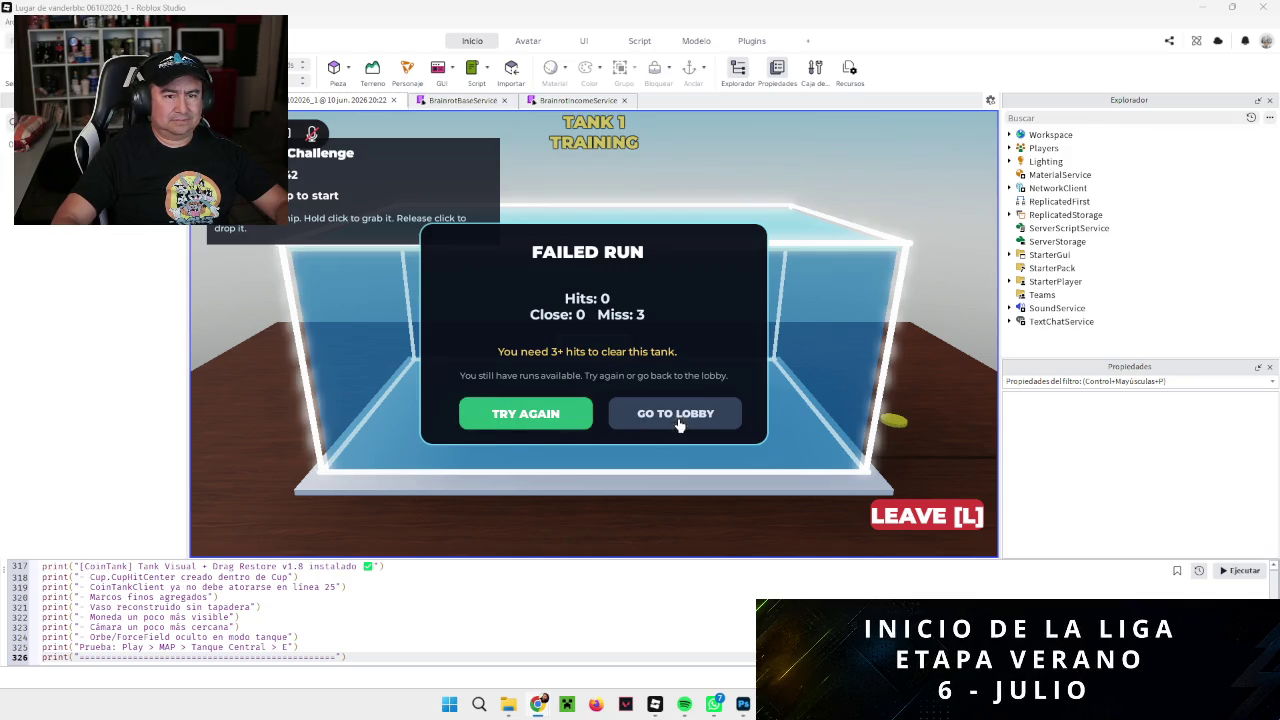
Step: Choose TRY AGAIN on the FAILED RUN dialog
left_click(557, 419)
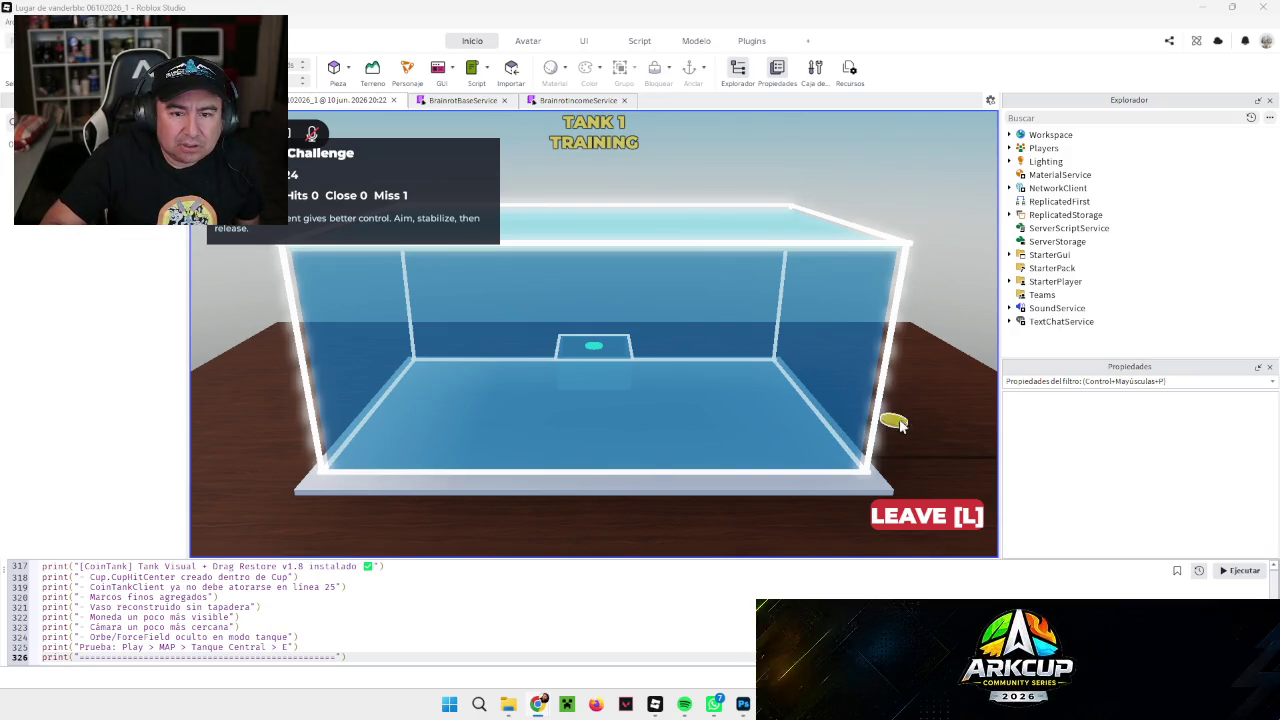
Step: Lift the coin to the top of the tank and release it into the water
mouse_move(890, 420)
left_mouse_down()
mouse_move(720, 222)
mouse_move(656, 195)
left_mouse_up()
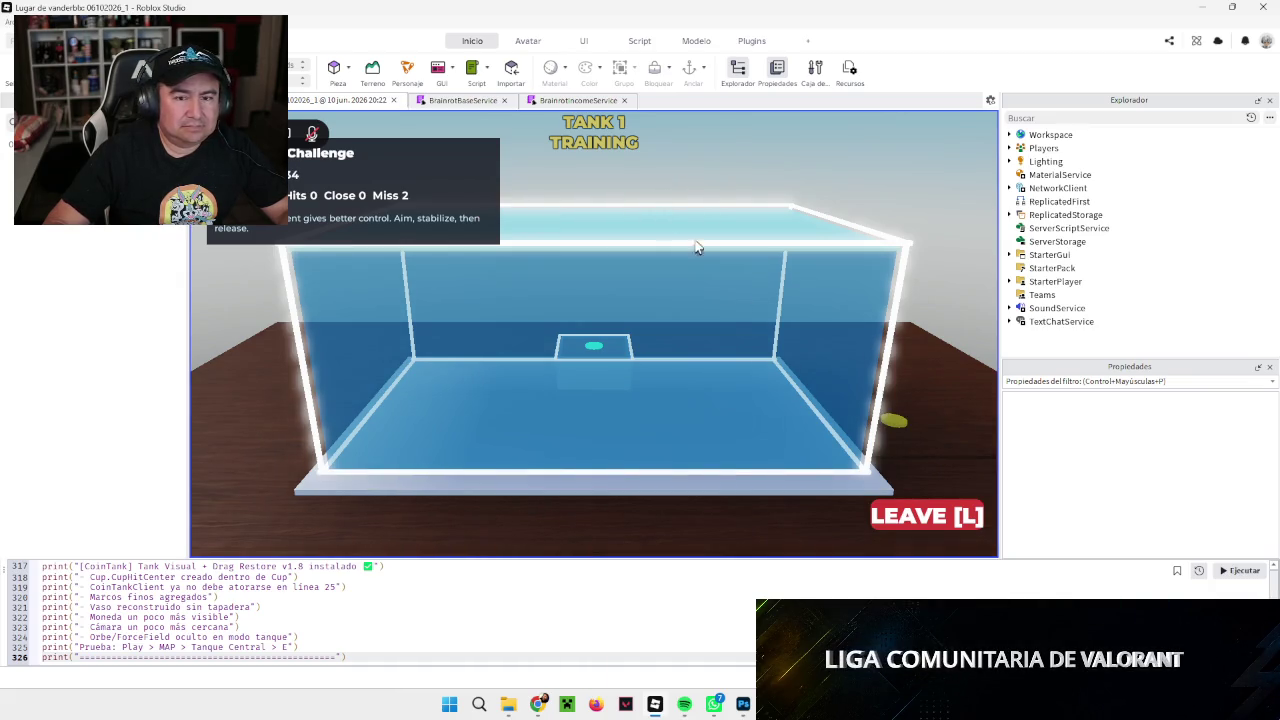
mouse_move(697, 245)
left_mouse_down()
mouse_move(717, 294)
mouse_move(697, 233)
left_mouse_up()
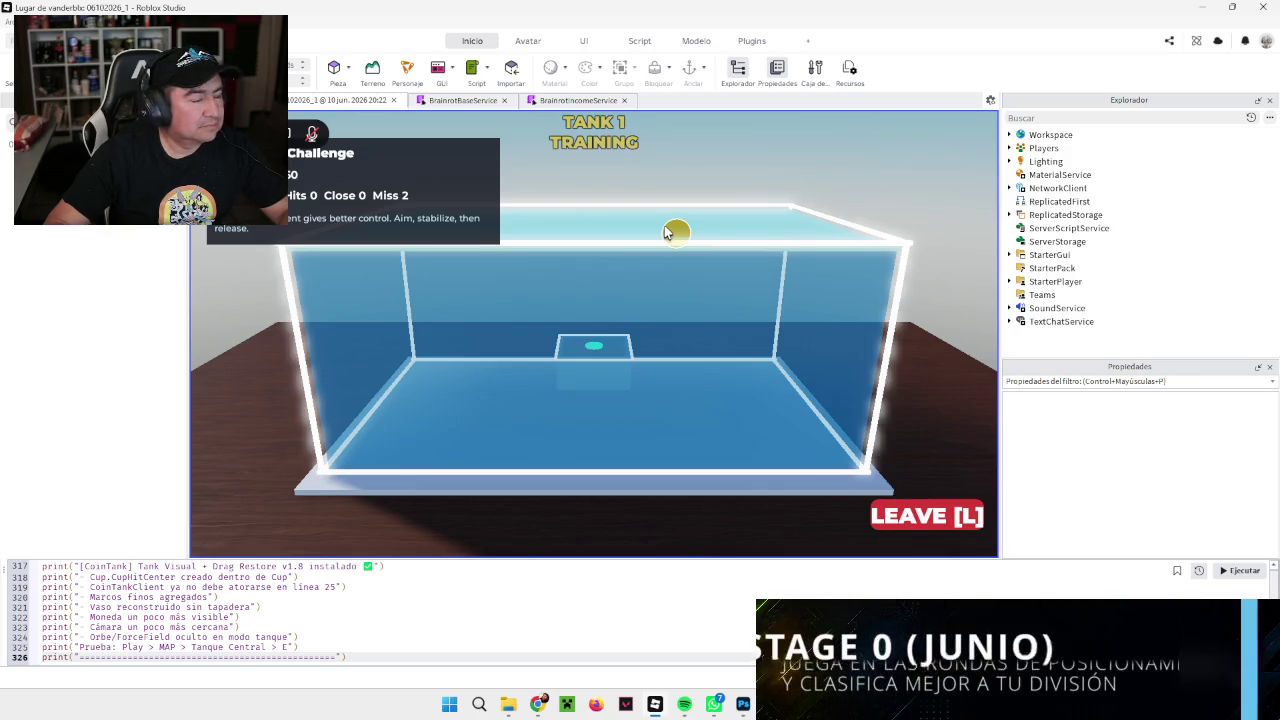
left_click(664, 232)
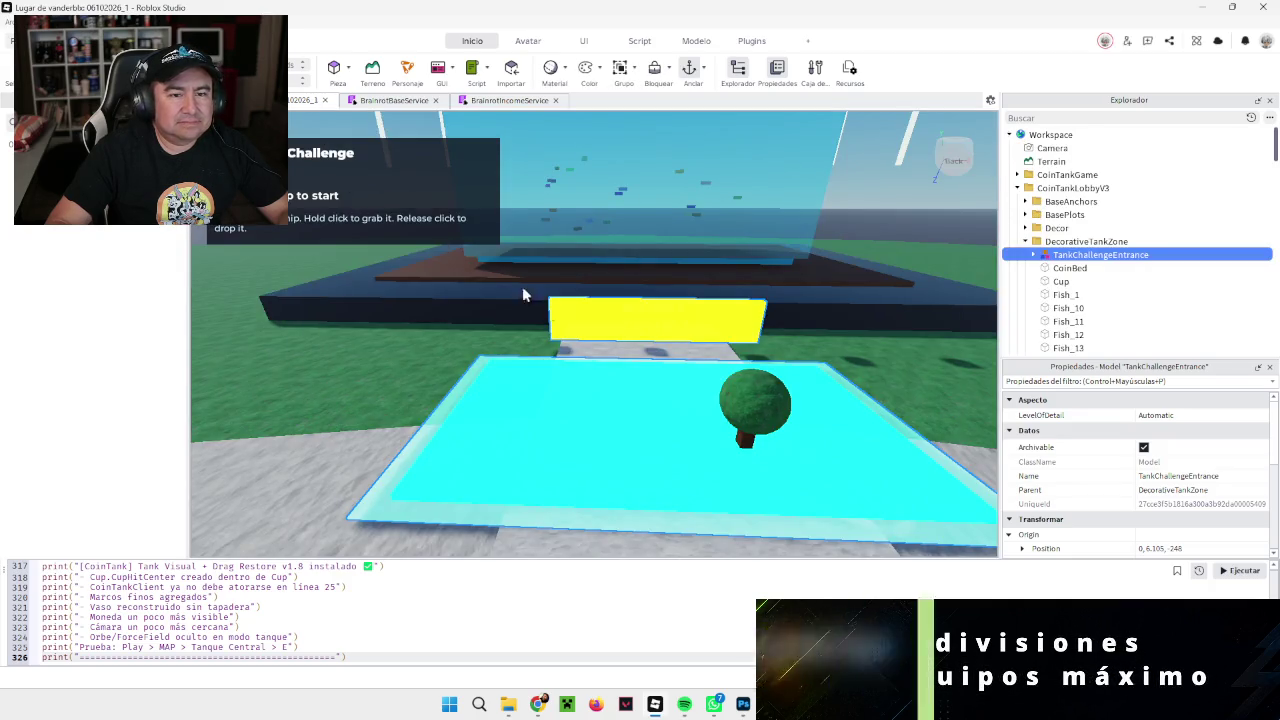
key("Left")
key("Left")
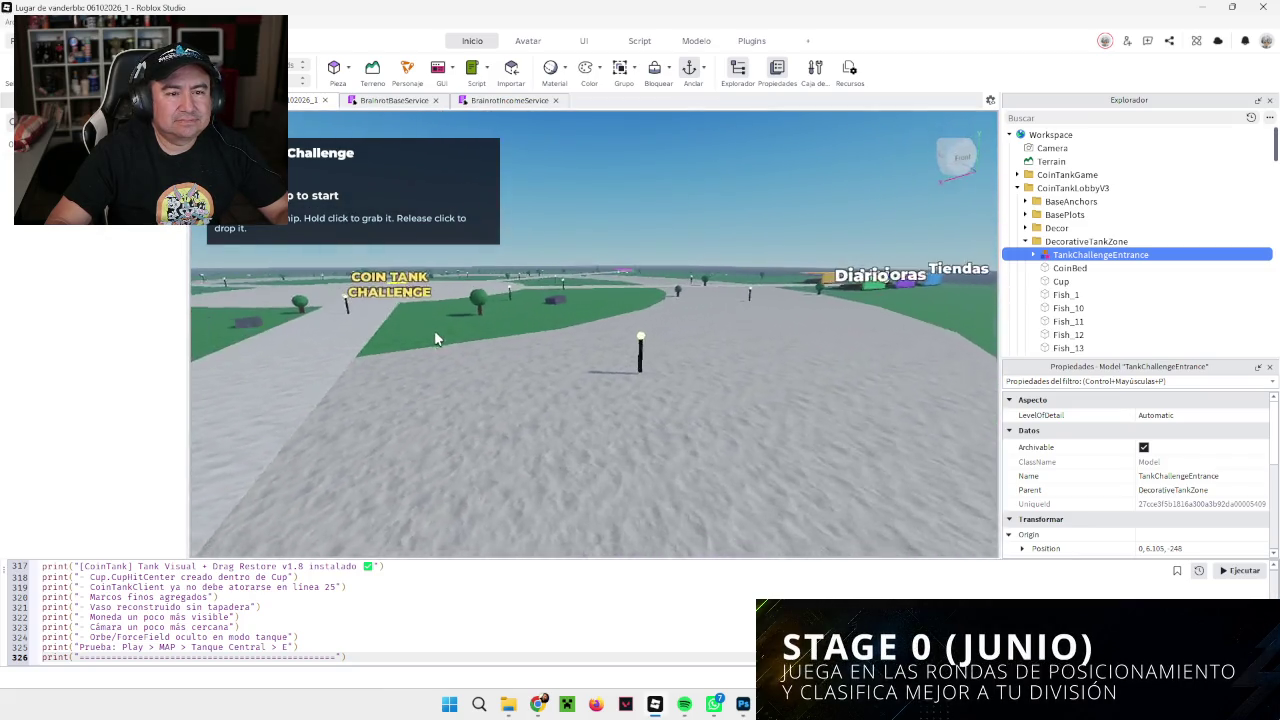
key("Left")
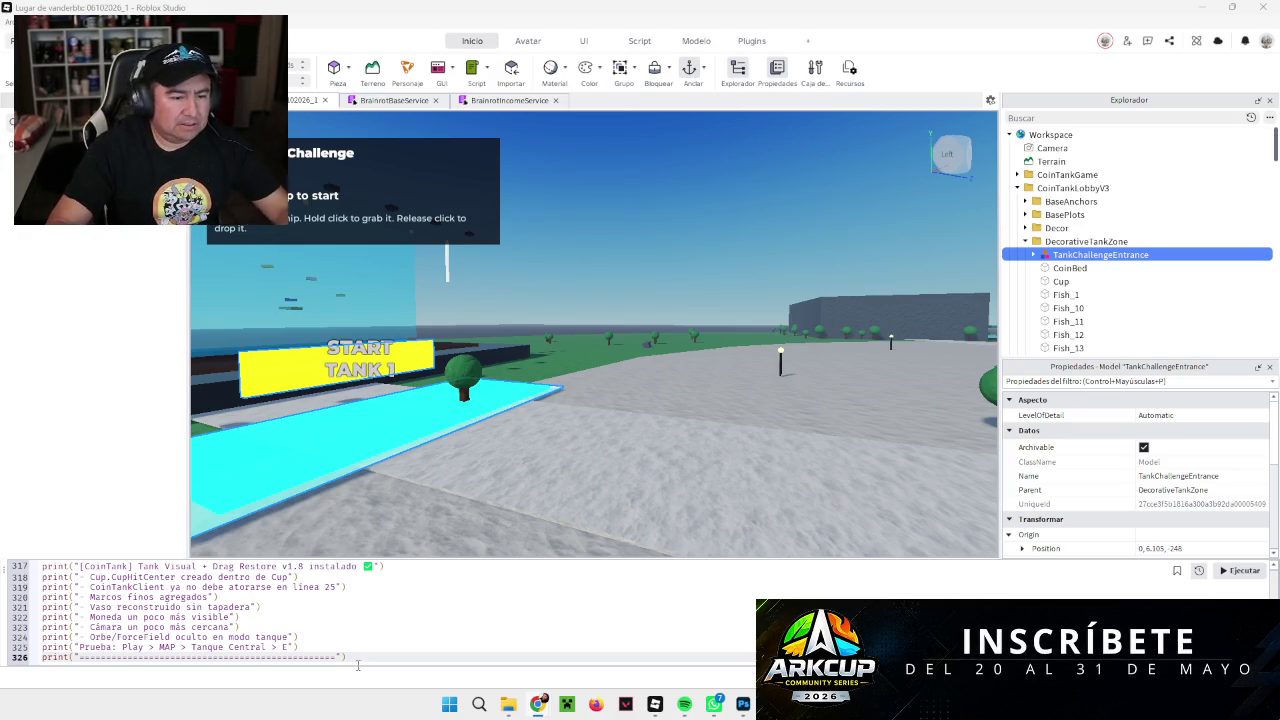
key("ctrl+a")
scroll(357, 620, "up", 20)
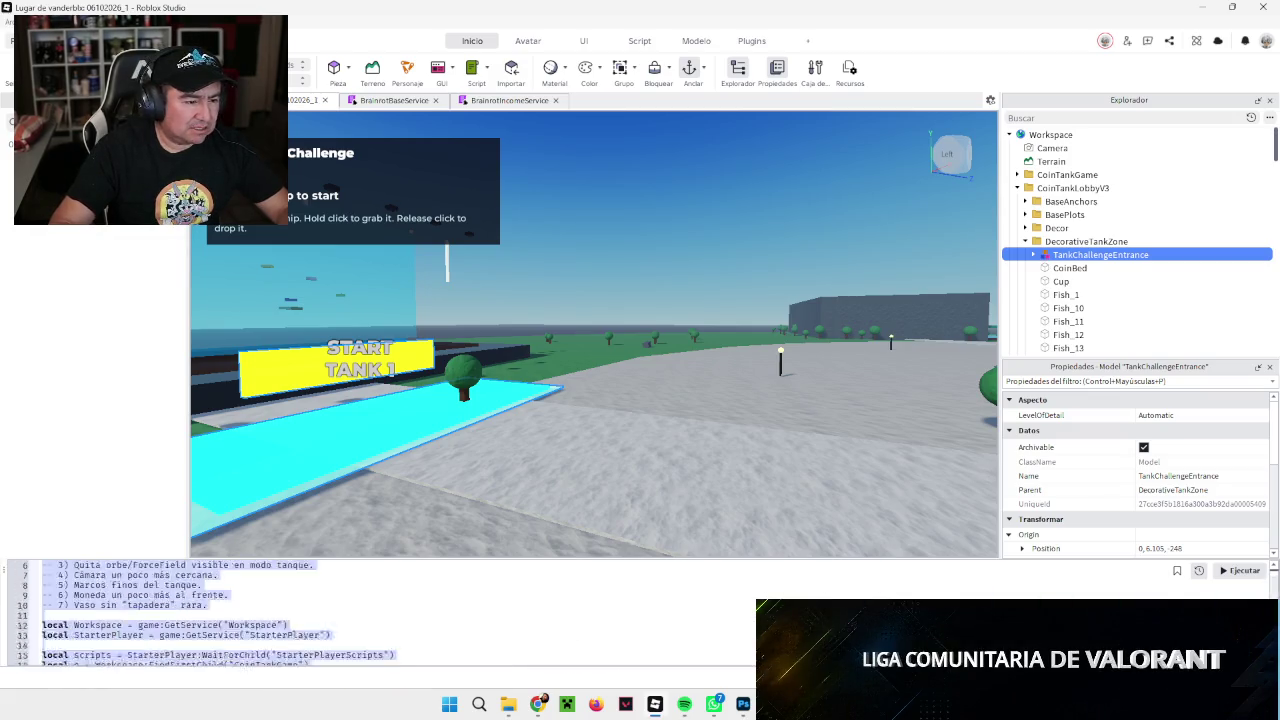
Step: Paste the Visual + Drag Override v1.9 script into the command bar and run it, confirming the warning
key("ctrl+v")
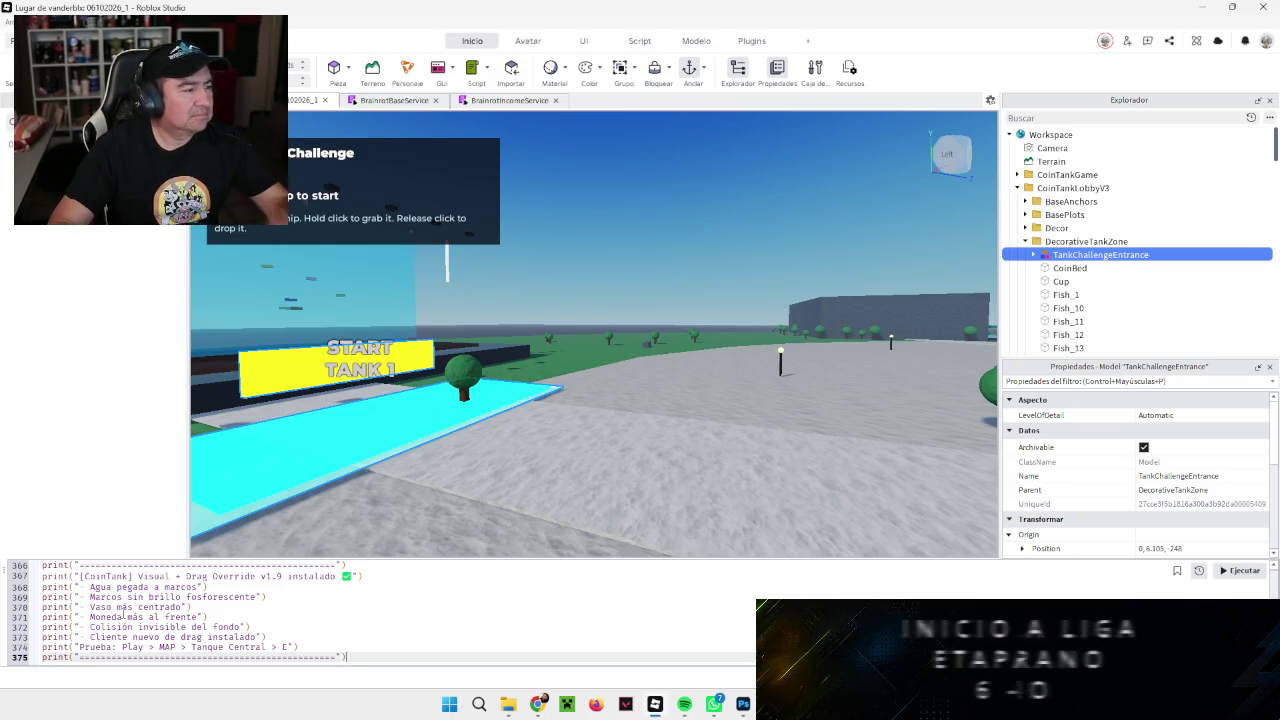
left_click(8, 20)
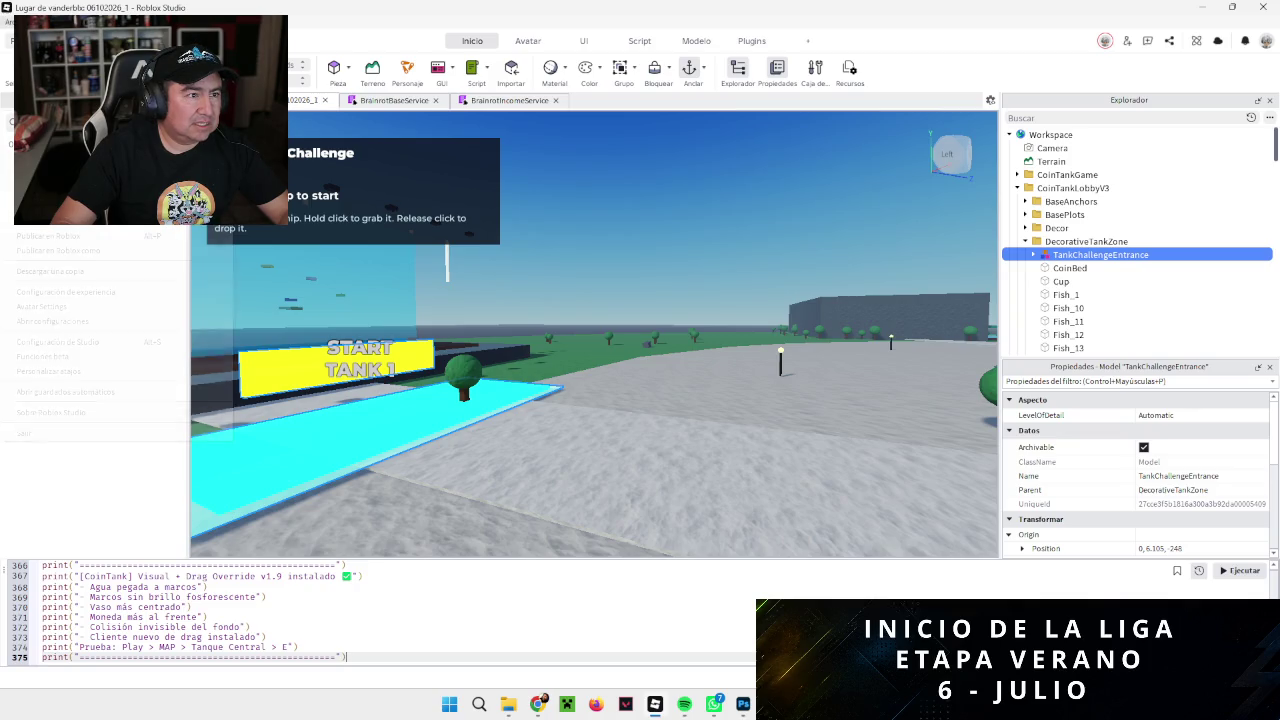
left_click(741, 621)
left_click(1240, 570)
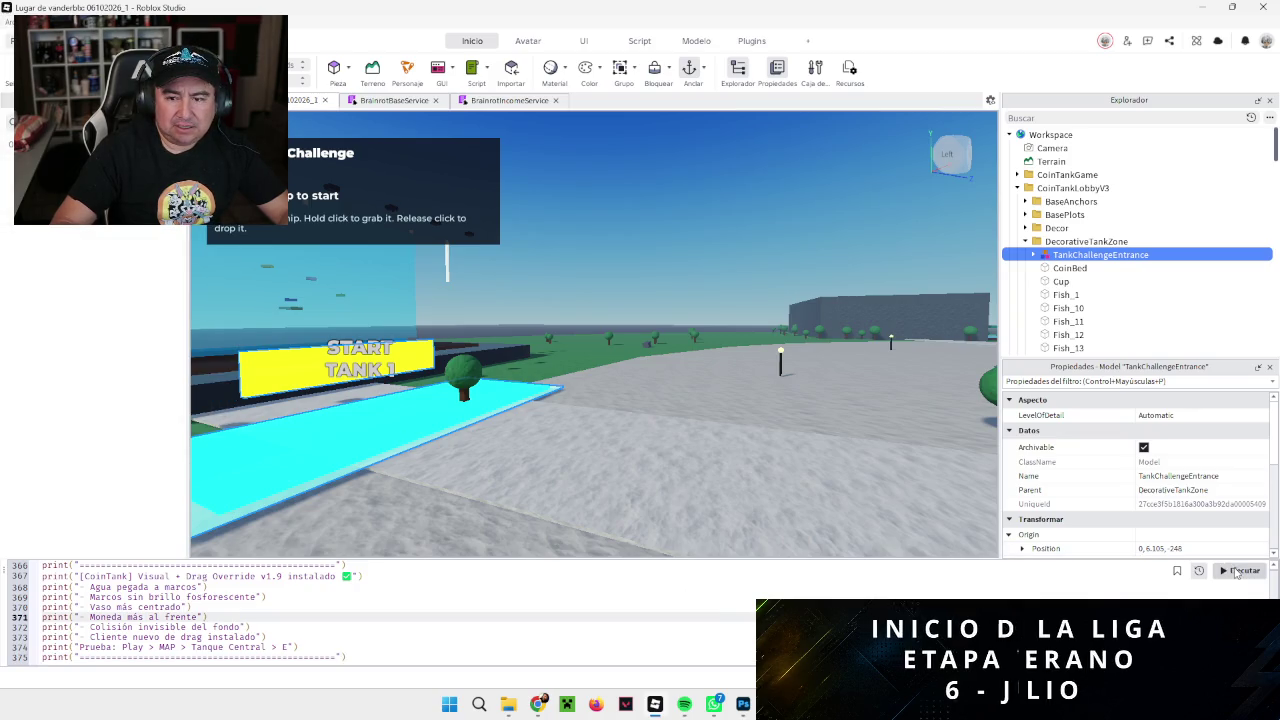
left_click(596, 388)
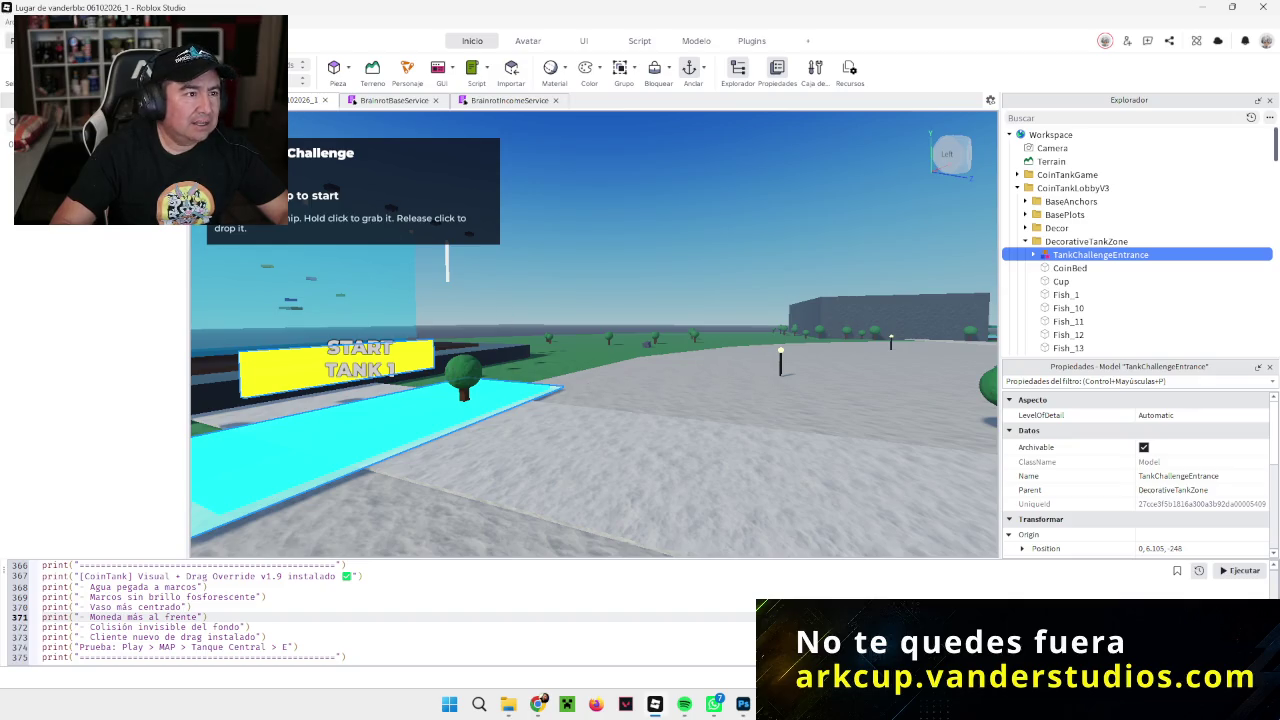
Step: Start a playtest with F5
left_click(8, 20)
key("Escape")
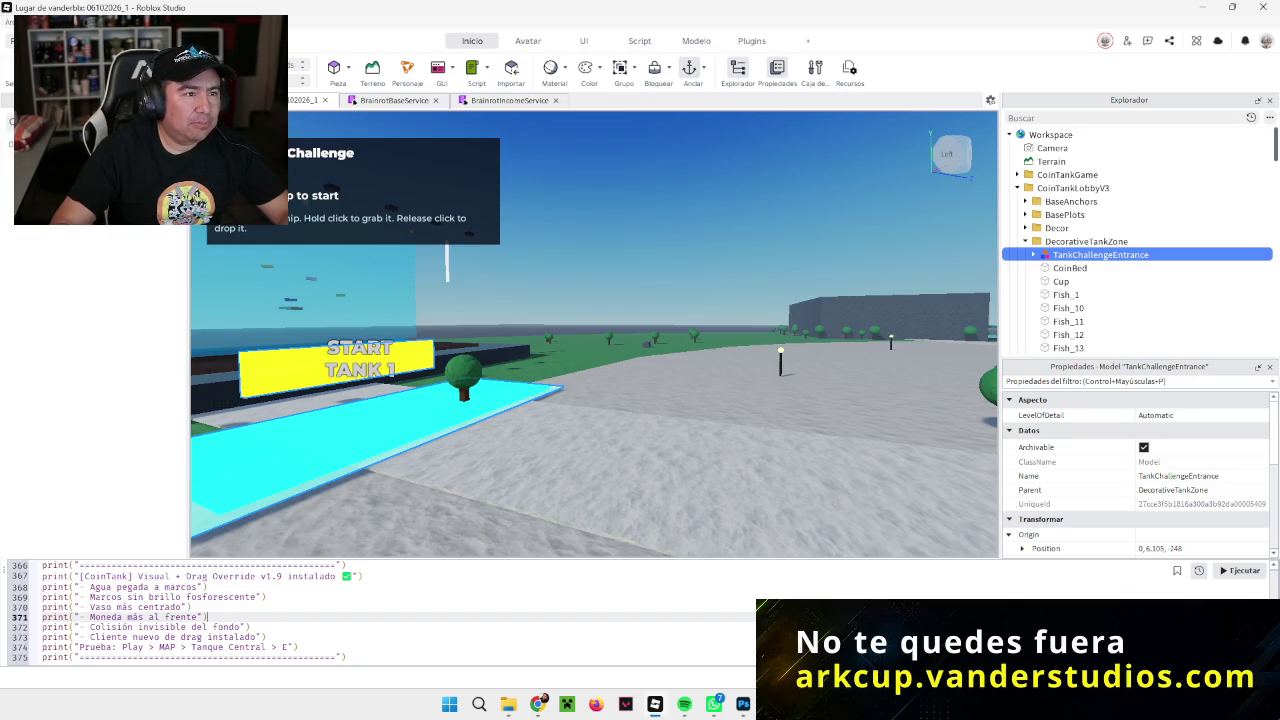
key("F5")
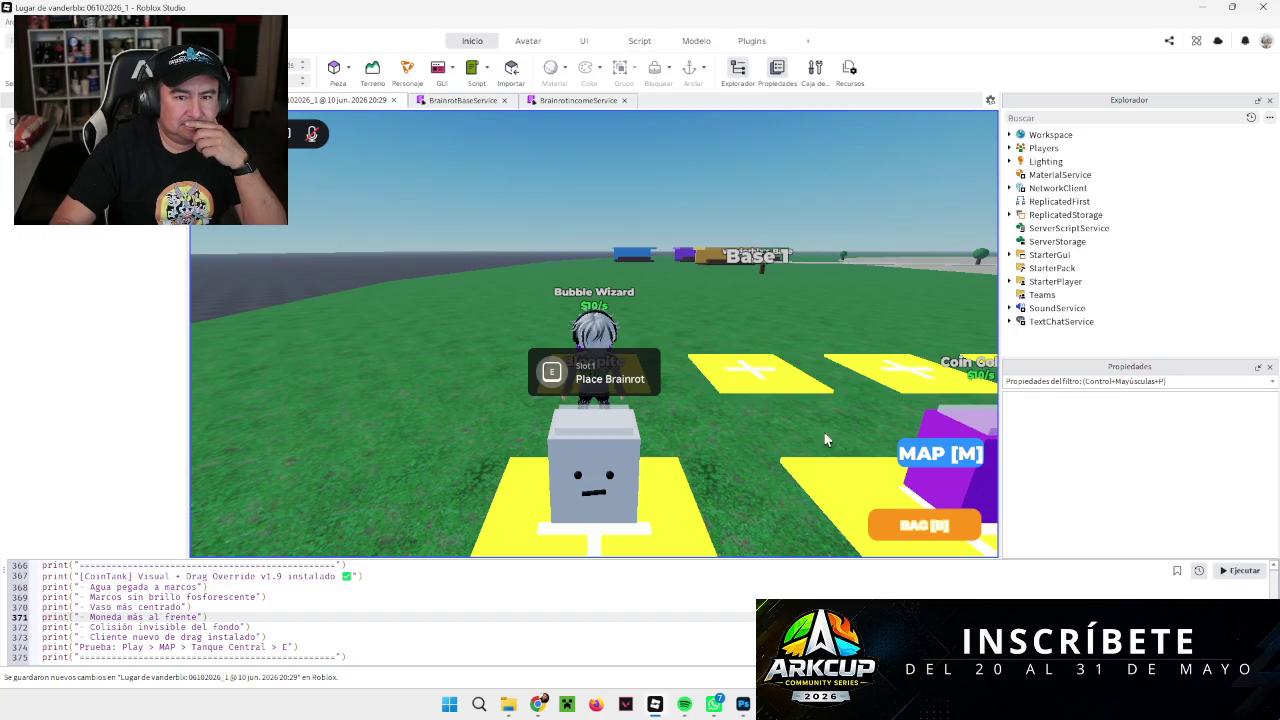
Step: Teleport to Tanque Central and start the Tank 1 challenge from the Play Tank prompt
left_click(940, 453)
left_click(886, 248)
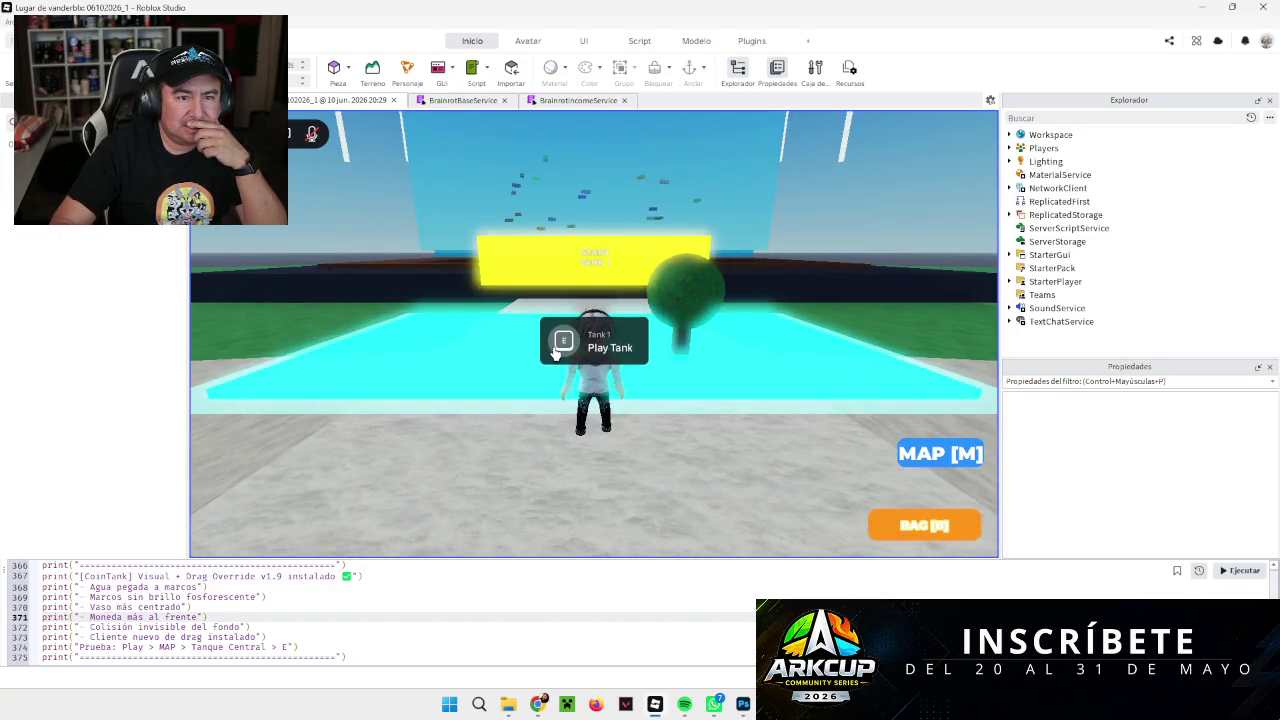
left_click(560, 345)
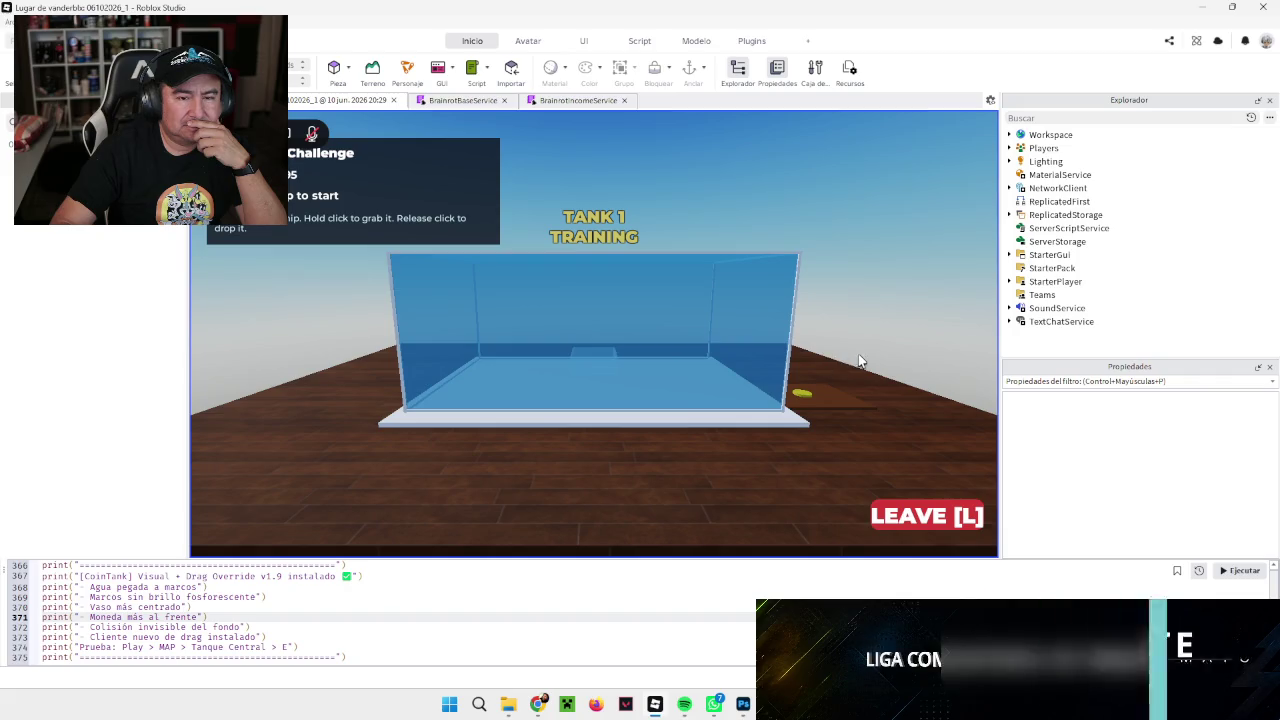
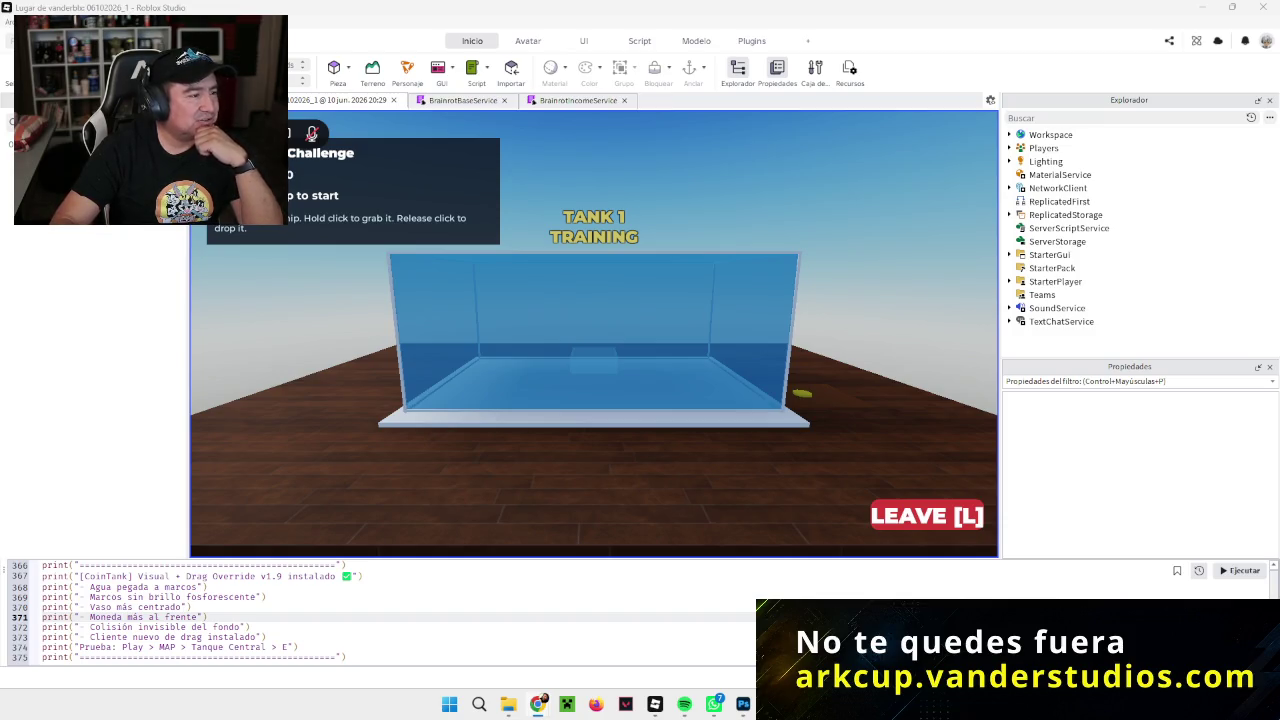
Step: Replace the command bar code with the v2.0 restore script, stop the playtest, and frame TankChallengeEntrance
key("ctrl+a")
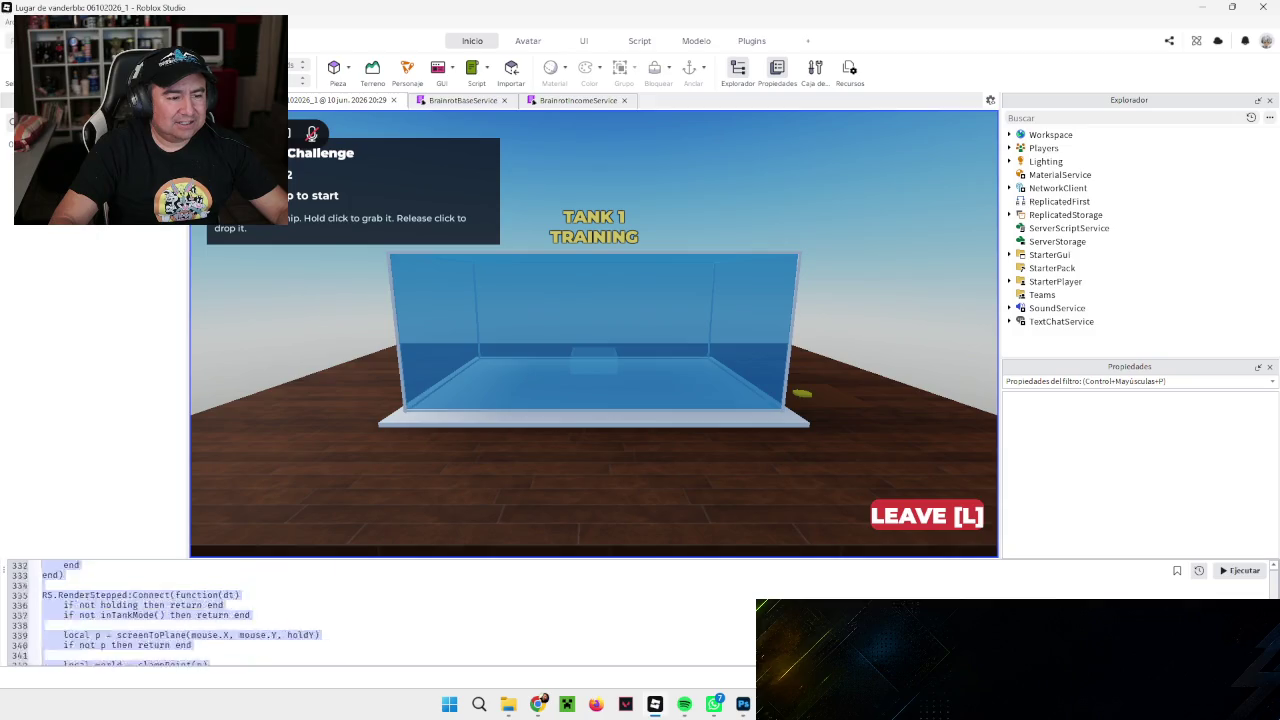
key("ctrl+v")
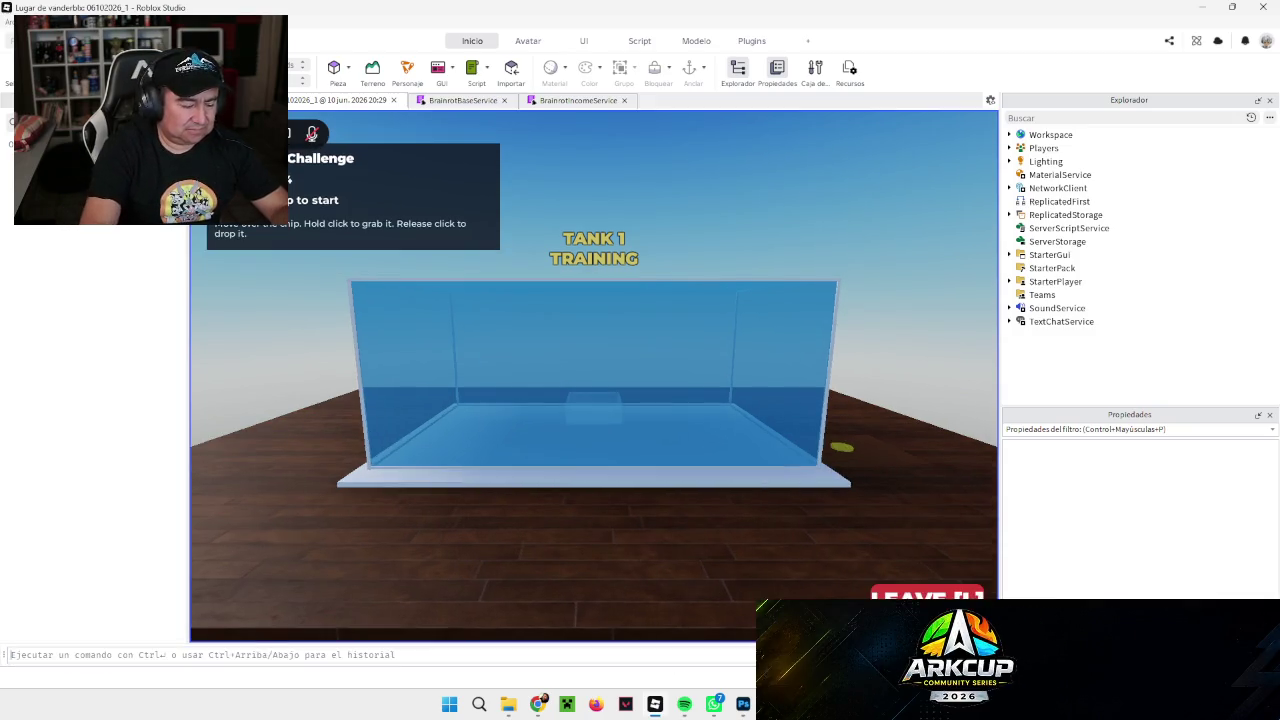
left_click(284, 362)
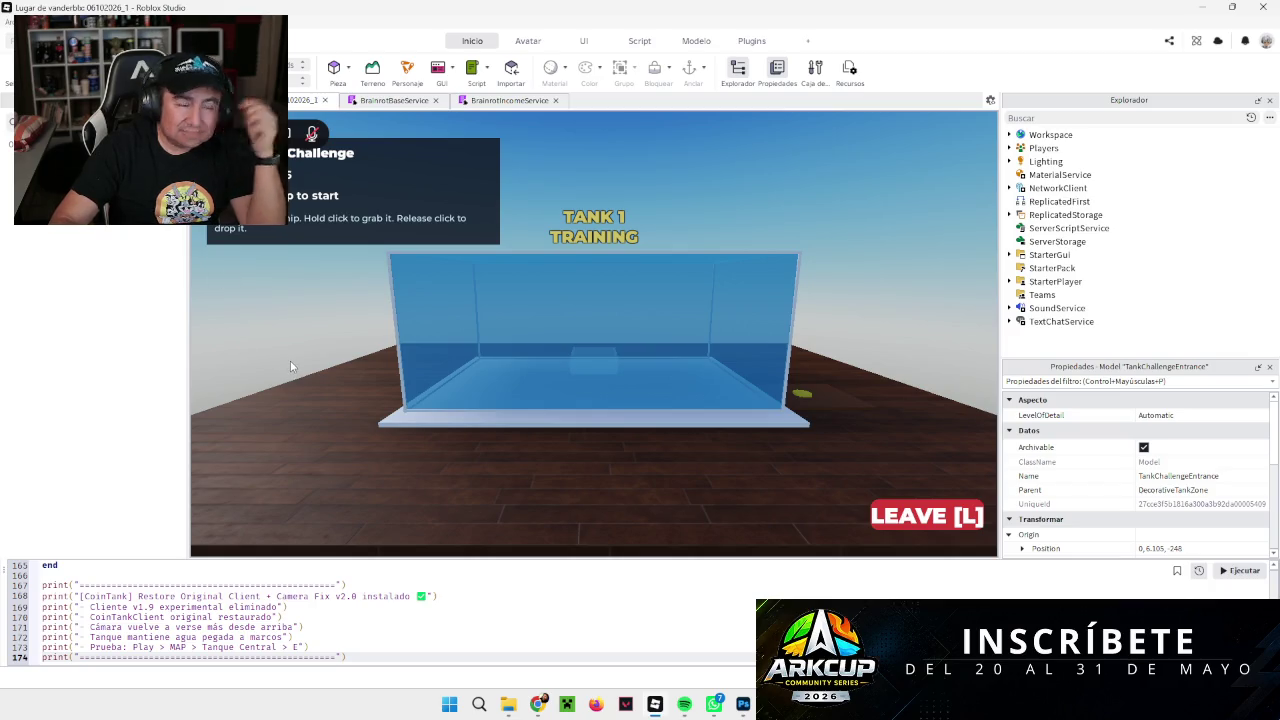
key("f")
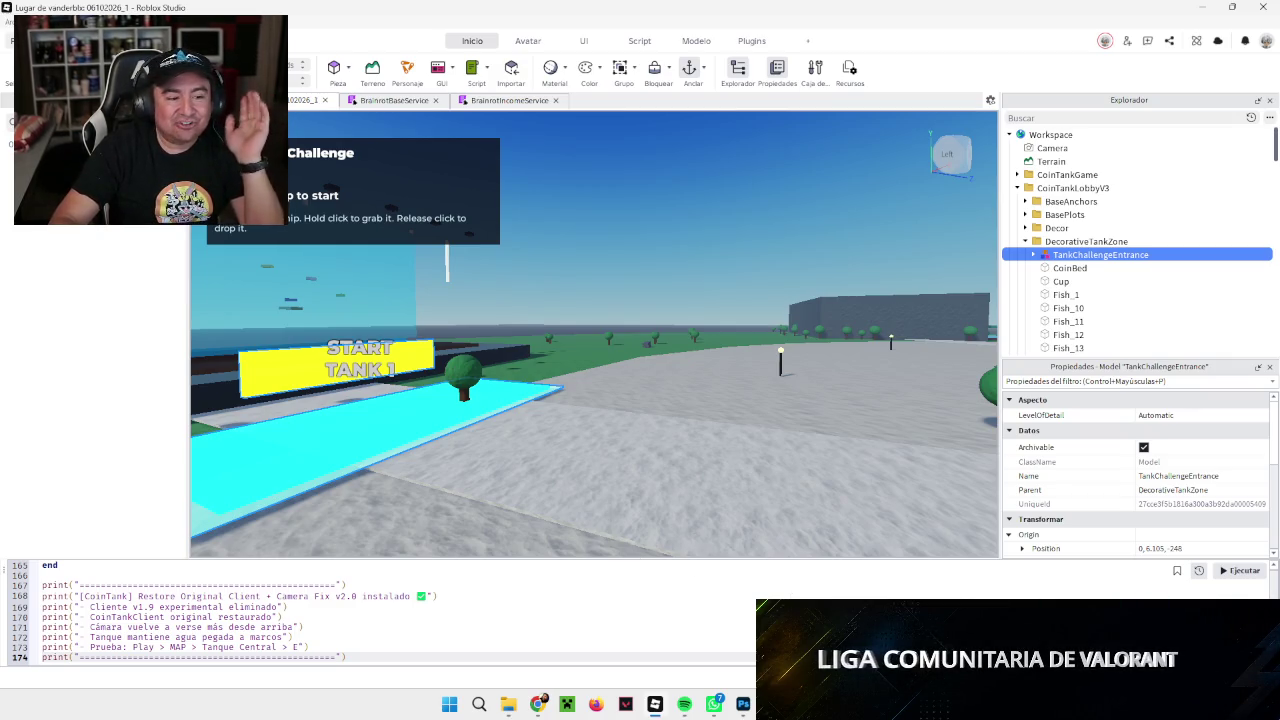
Step: Run the v2.0 restore script, confirm the Dangerous Command Detected warning, and start a new playtest
left_click(1230, 572)
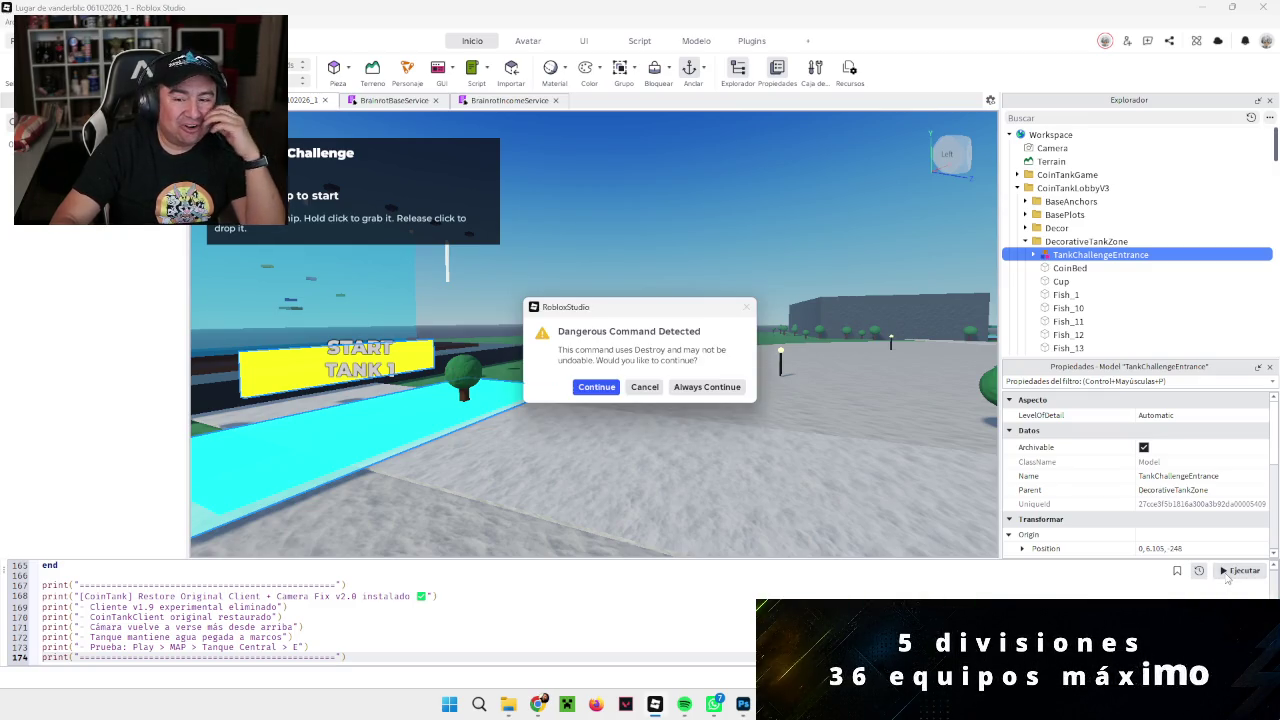
left_click(597, 387)
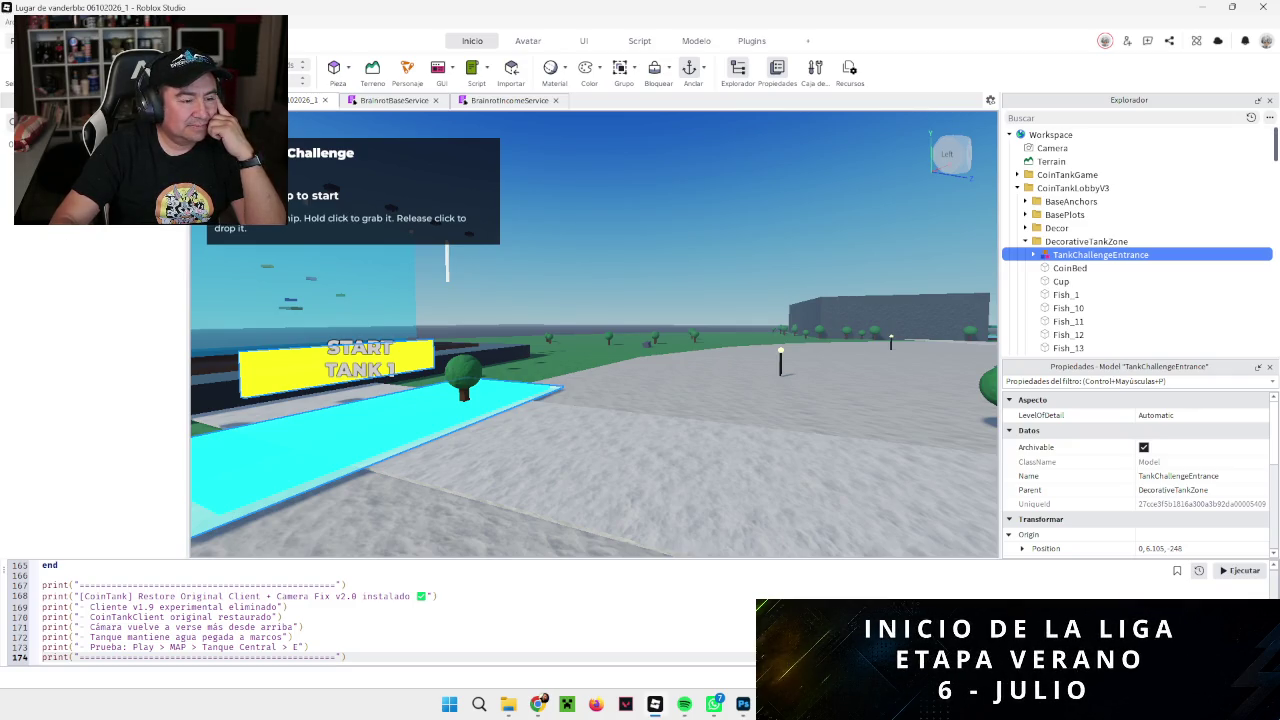
key("F5")
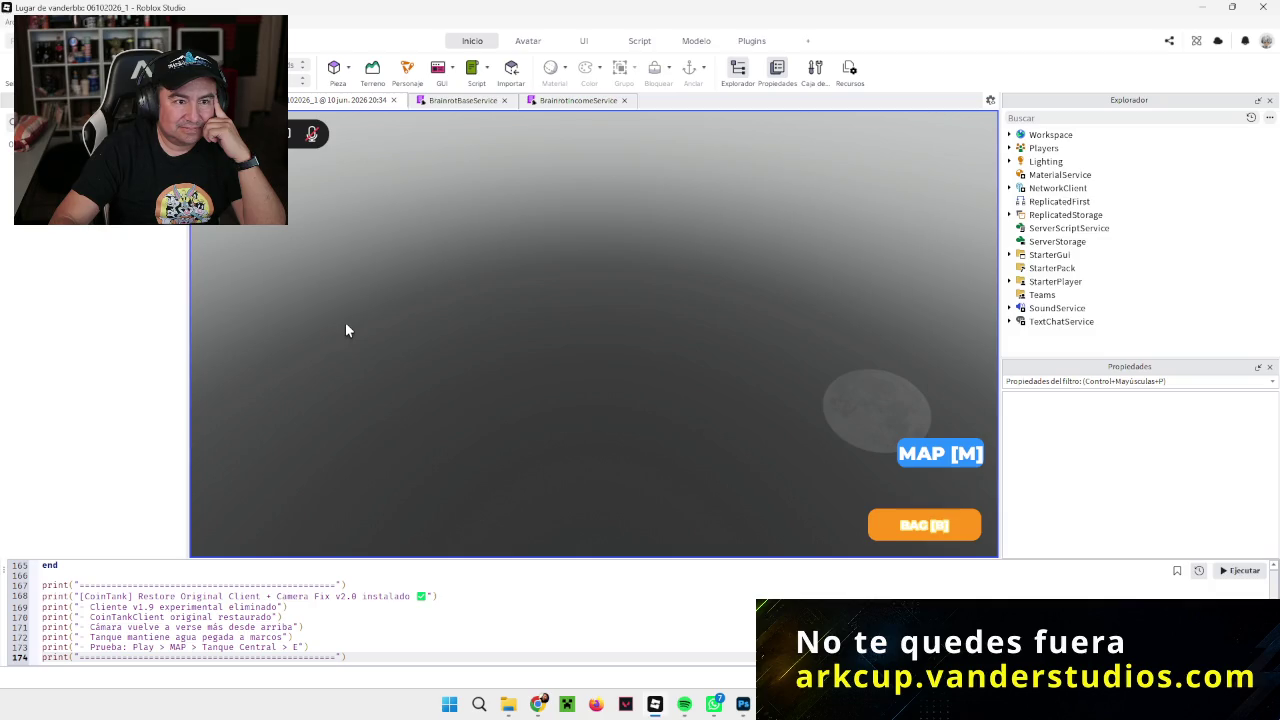
Step: Close the BrainrotBaseService and BrainrotIncomeService tabs, then teleport via MAP to TANQUE CENTRAL training
left_click(504, 100)
left_click(513, 100)
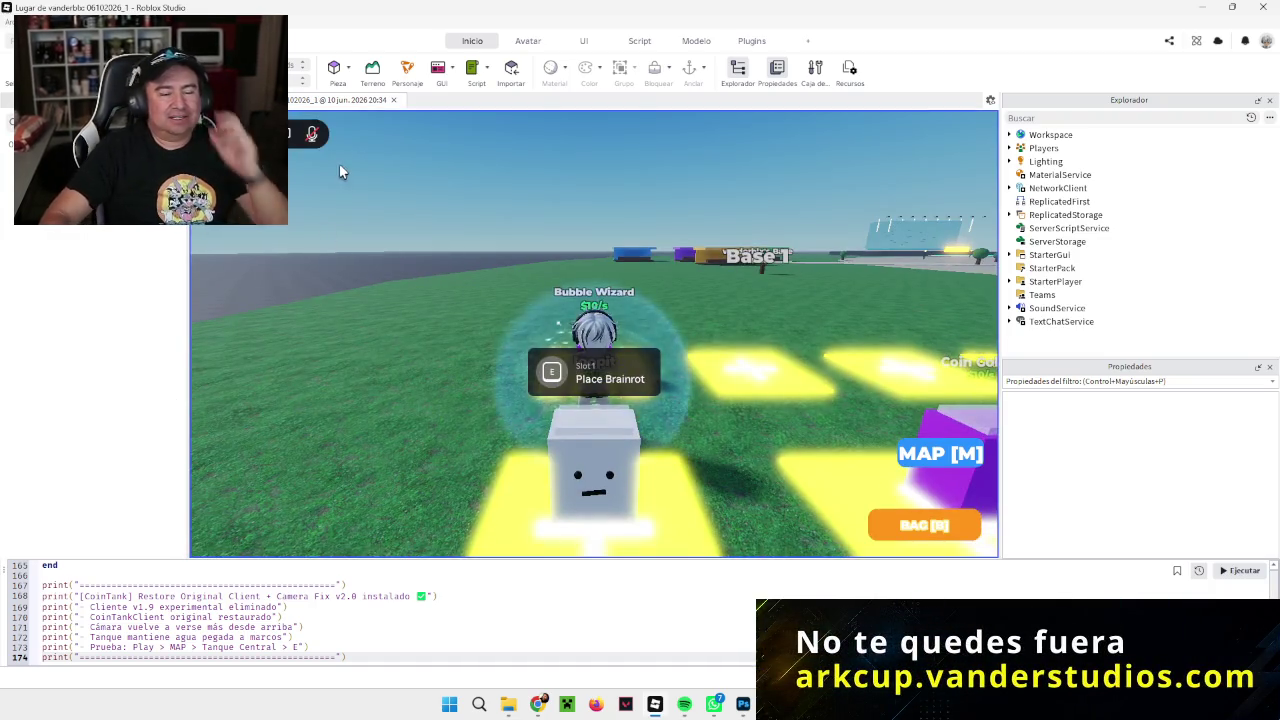
left_click(940, 453)
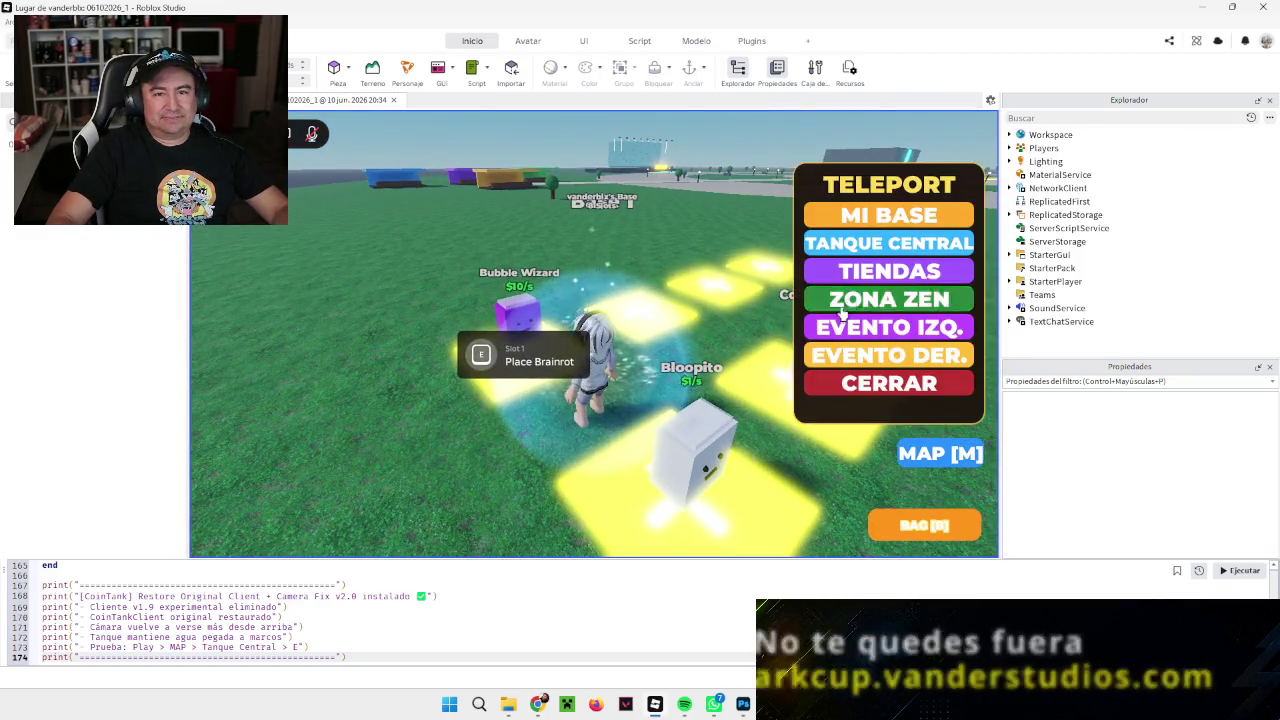
left_click(887, 245)
left_click(481, 318)
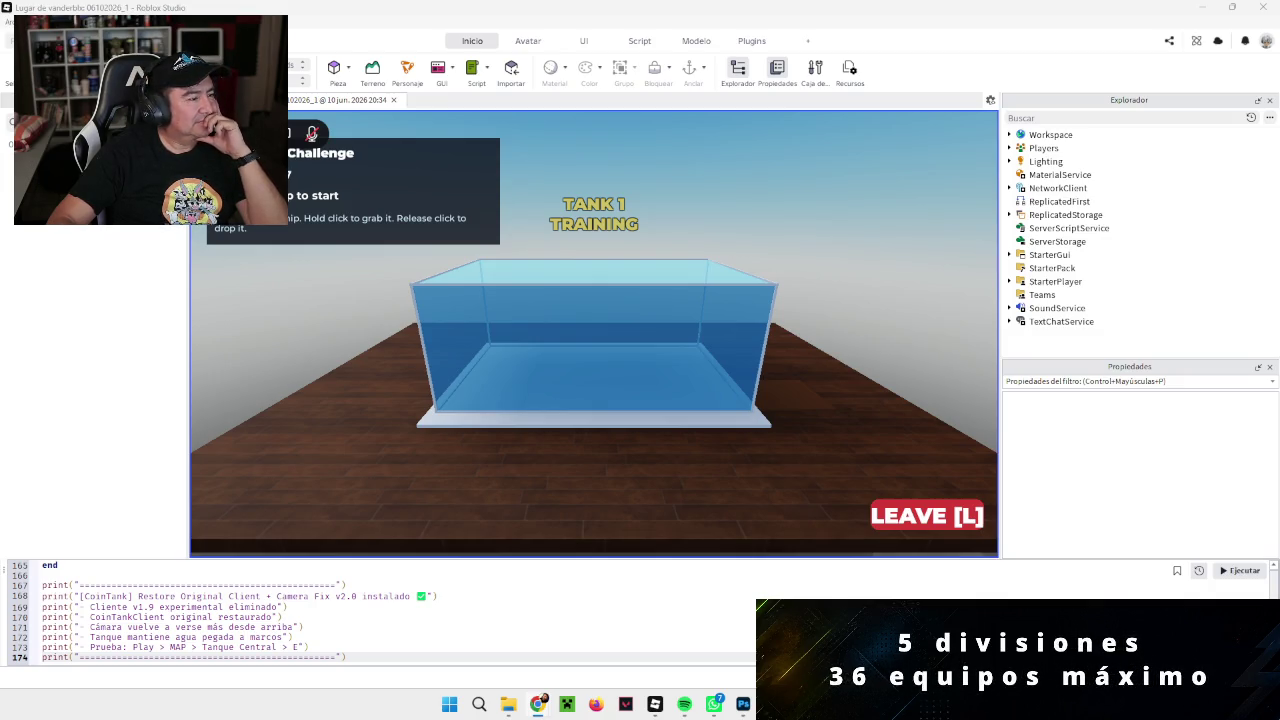
Step: Stop the playtest with Shift+F5 after reviewing the Tank 1 Training view
key("shift+F5")
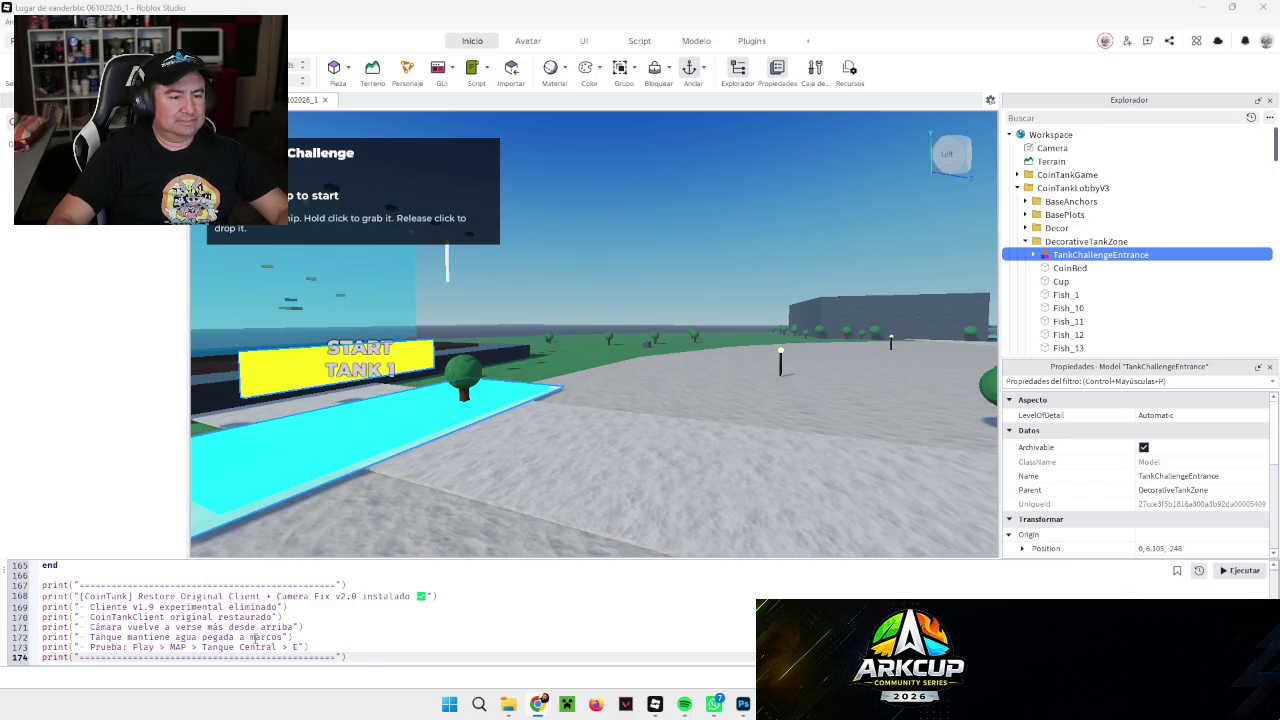
Step: Swap in the Visible Chip + Small Zoom v2.1 script, playtest, and teleport to TANQUE CENTRAL
key("ctrl+a")
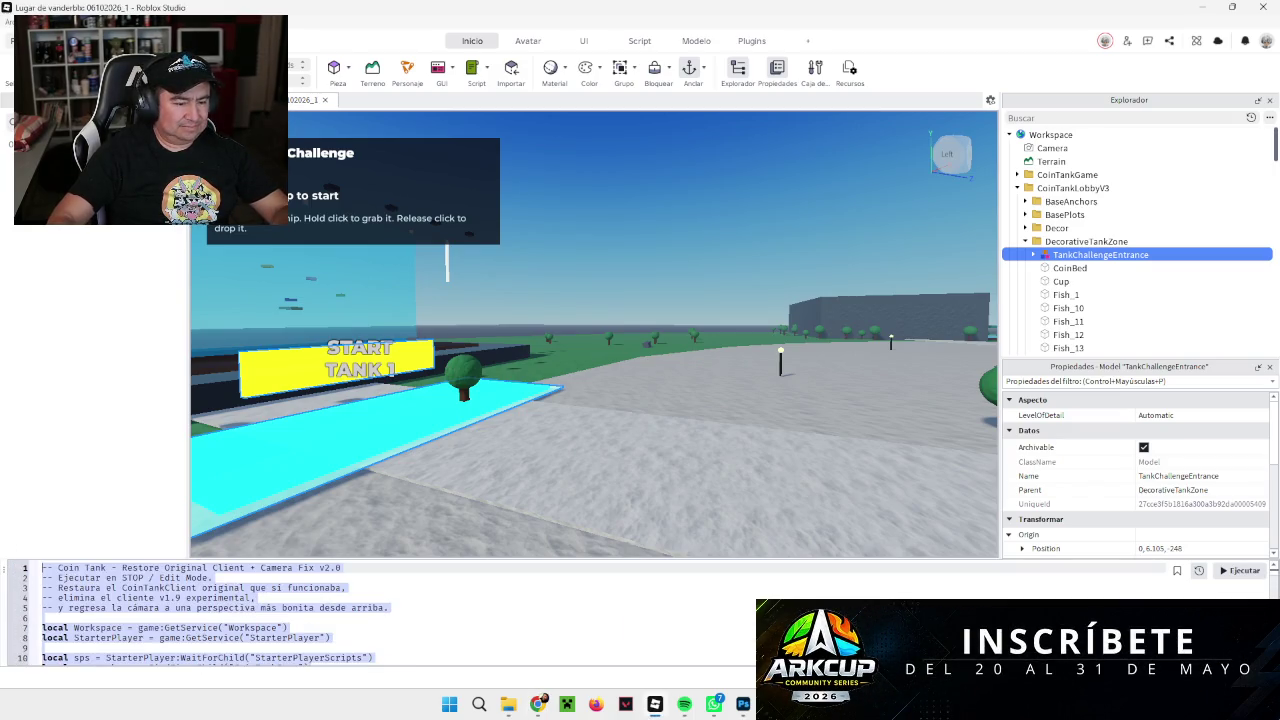
key("ctrl+v")
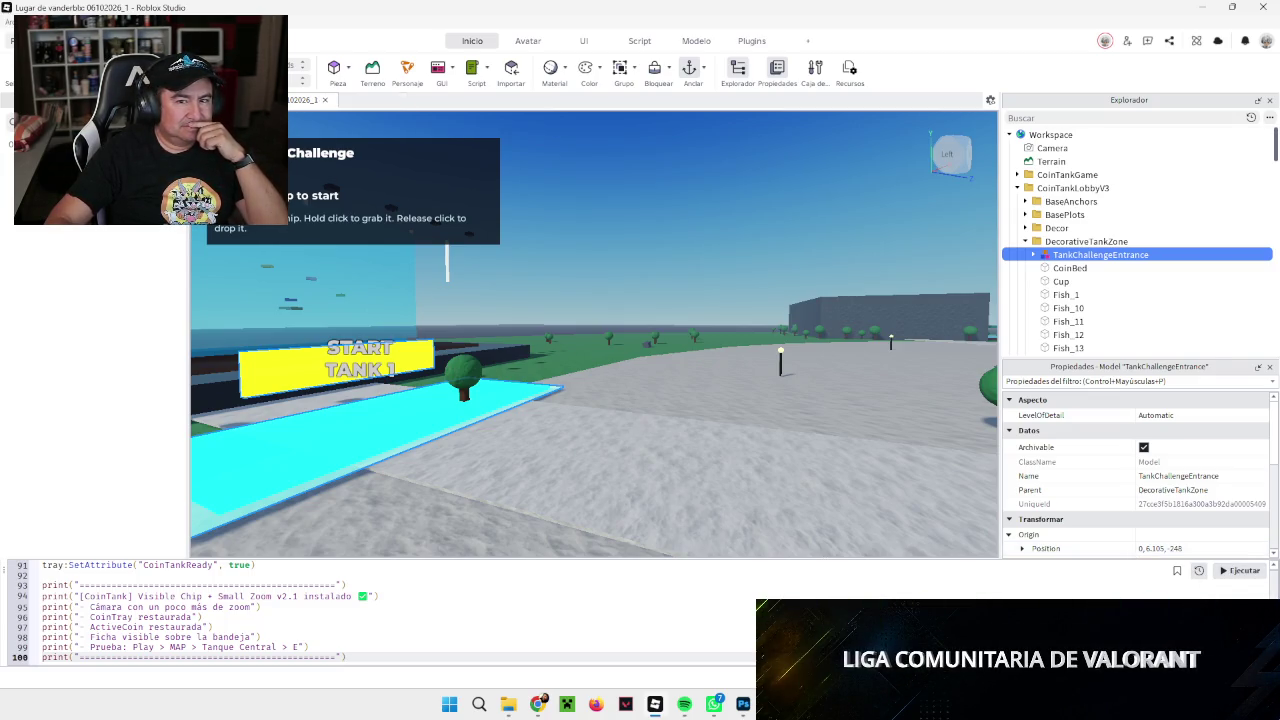
key("F5")
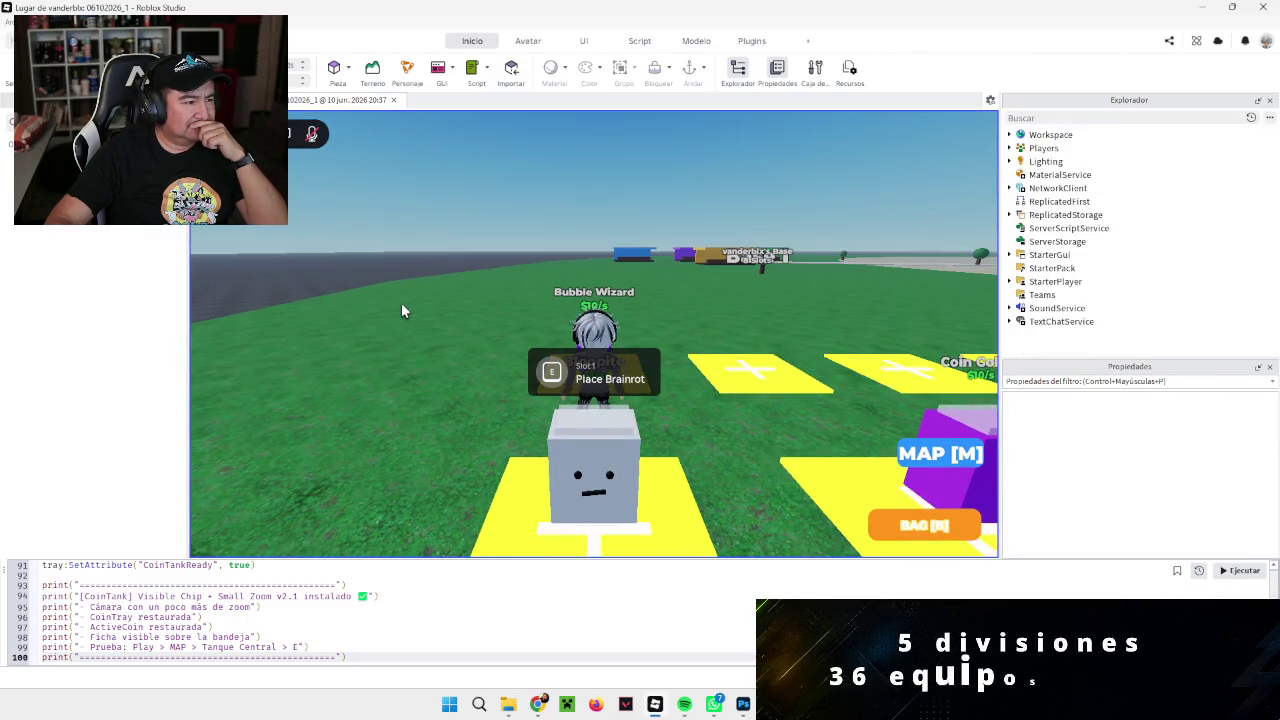
left_click(977, 447)
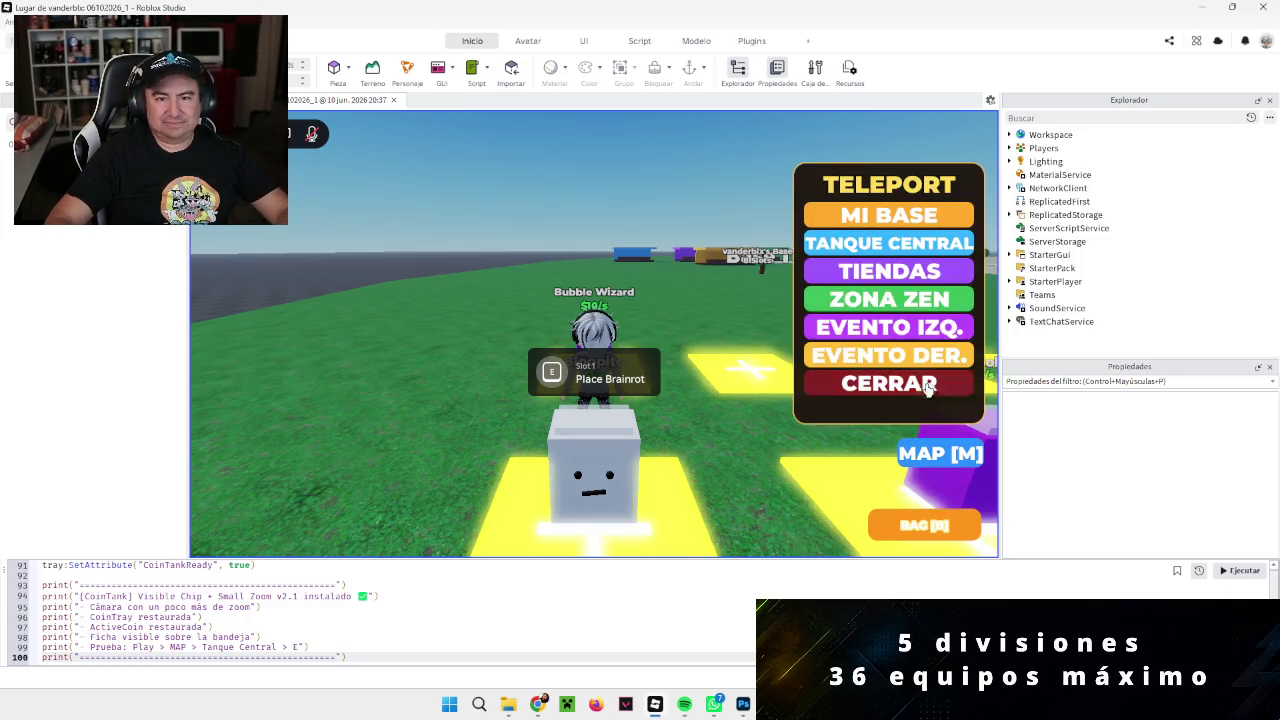
left_click(889, 243)
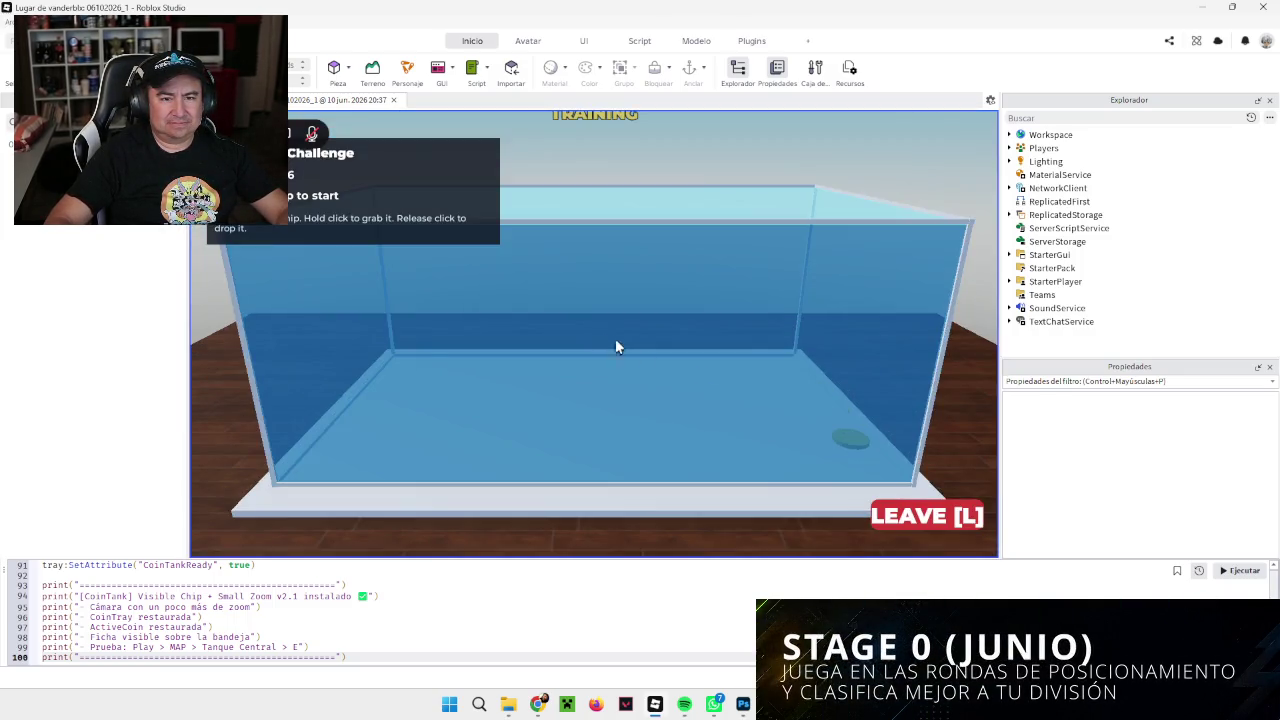